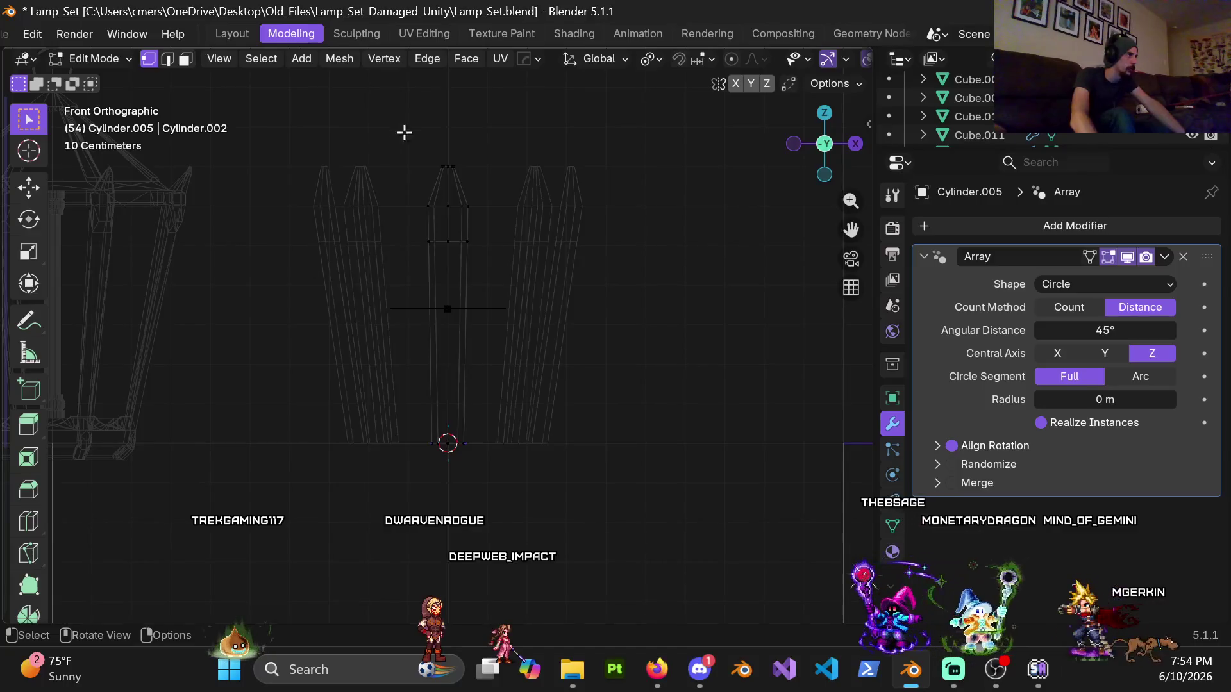
Step: Scale the pillar vertices to 0.6 on X and Y, keeping Z at 1.0
{"action": "key", "text": "shift+z"}
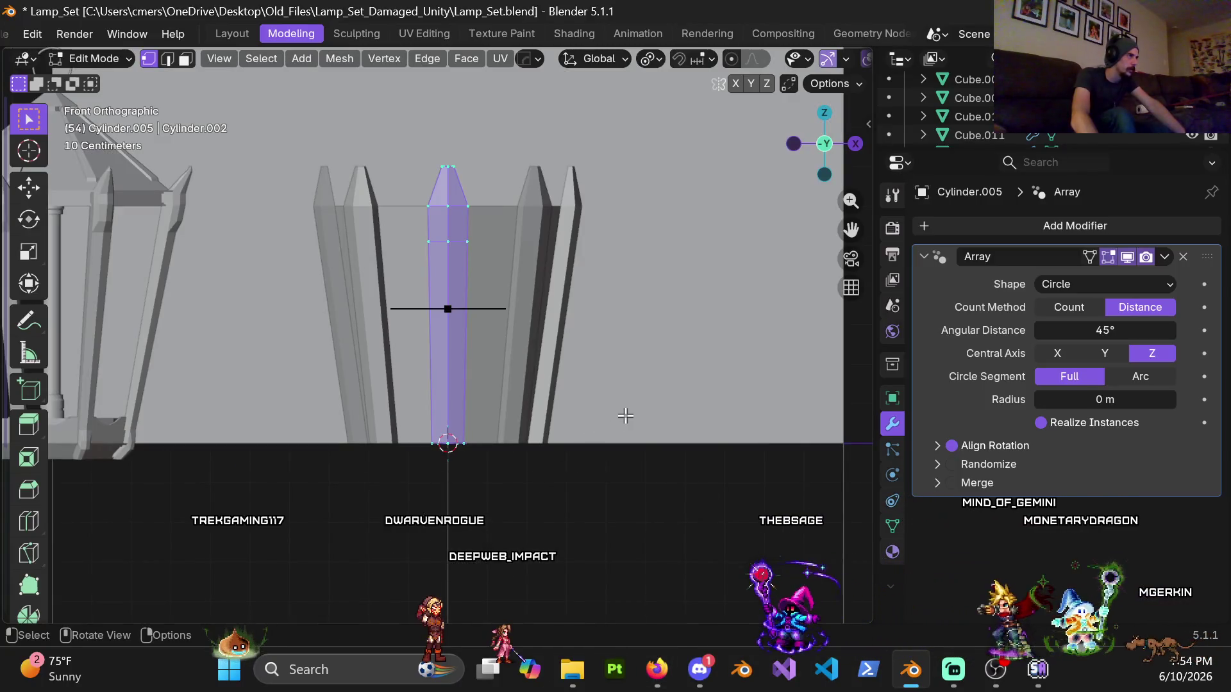
{"action": "key", "text": "s"}
{"action": "key", "text": "shift+z"}
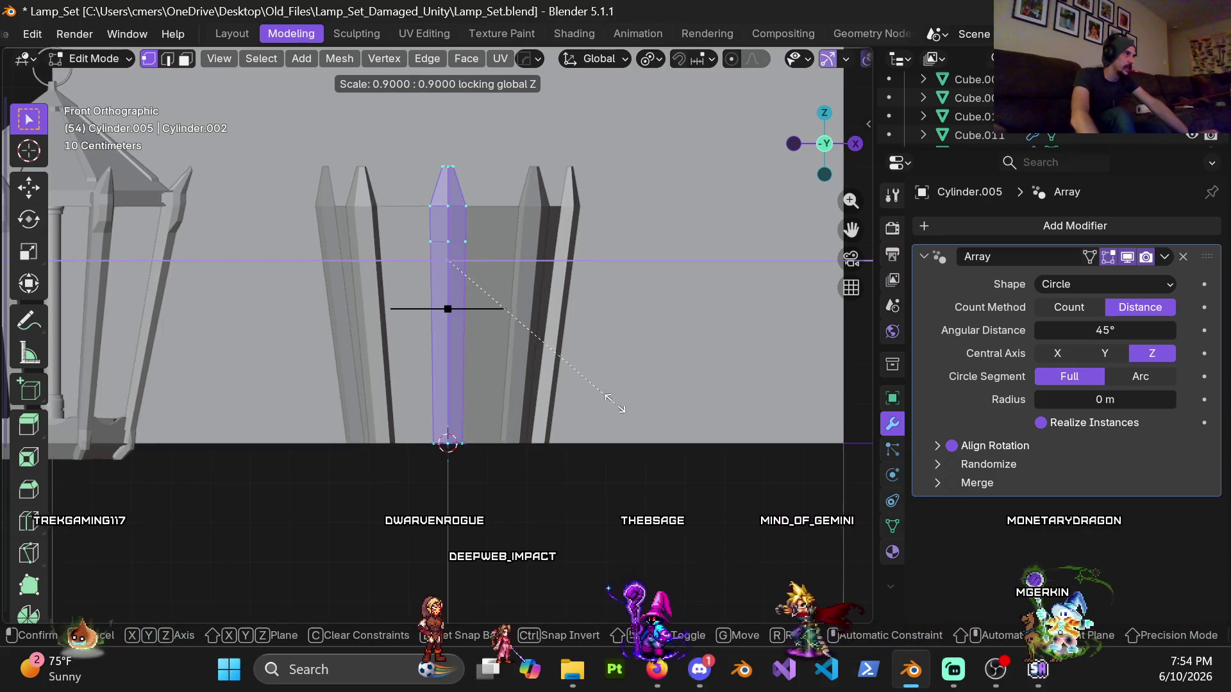
{"action": "left_click", "coordinate": [561, 376]}
{"action": "mouse_move", "coordinate": [562, 376]}
{"action": "middle_mouse_down"}
{"action": "mouse_move", "coordinate": [494, 348]}
{"action": "mouse_move", "coordinate": [497, 431]}
{"action": "mouse_move", "coordinate": [484, 442]}
{"action": "mouse_move", "coordinate": [275, 429]}
{"action": "mouse_move", "coordinate": [259, 421]}
{"action": "mouse_move", "coordinate": [266, 404]}
{"action": "middle_mouse_up"}
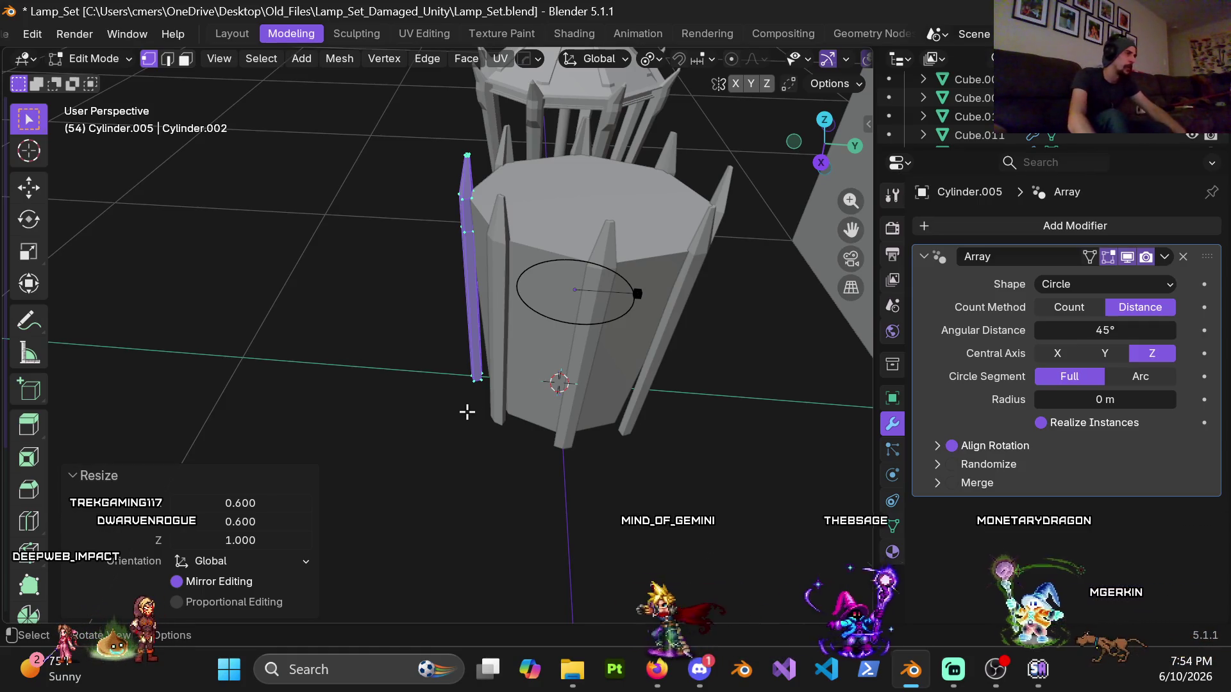
Step: Nudge the slimmed pillar's vertices about 0.03 m along global Y against the octagonal body
{"action": "scroll", "coordinate": [474, 398], "scroll_direction": "up", "scroll_amount": 6}
{"action": "key", "text": "alt+z"}
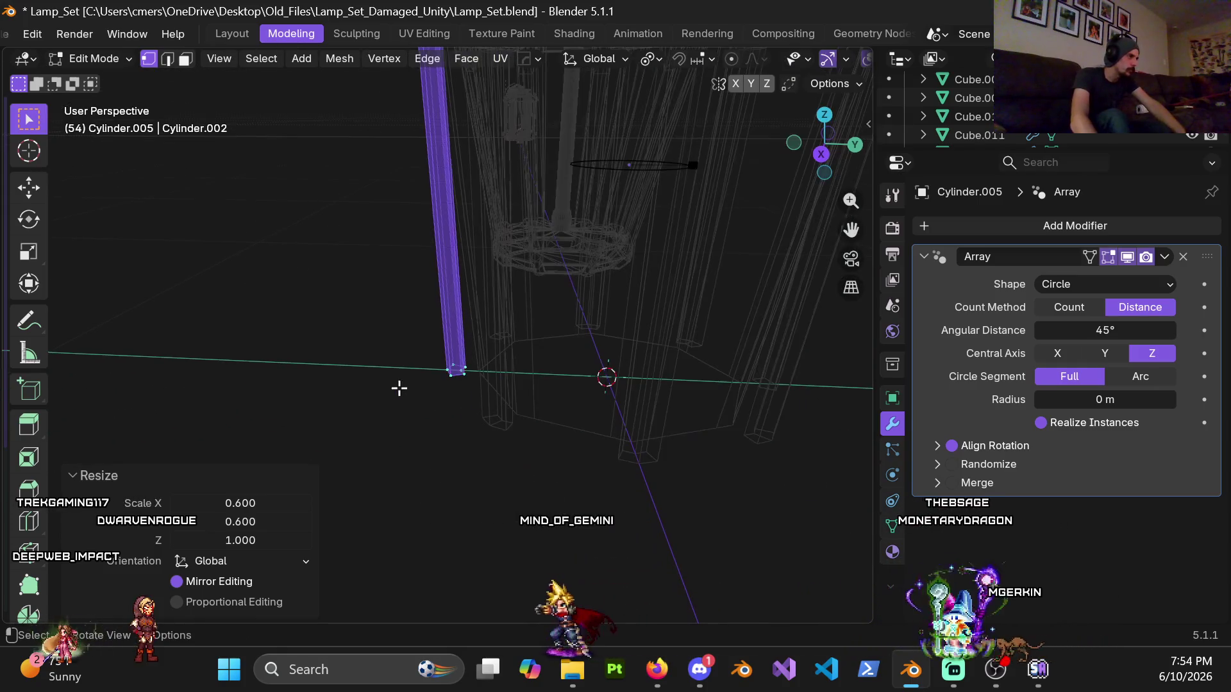
{"action": "key", "text": "alt+z"}
{"action": "middle_click_drag", "start_coordinate": [548, 432], "coordinate": [537, 426]}
{"action": "key", "text": "g"}
{"action": "key", "text": "y"}
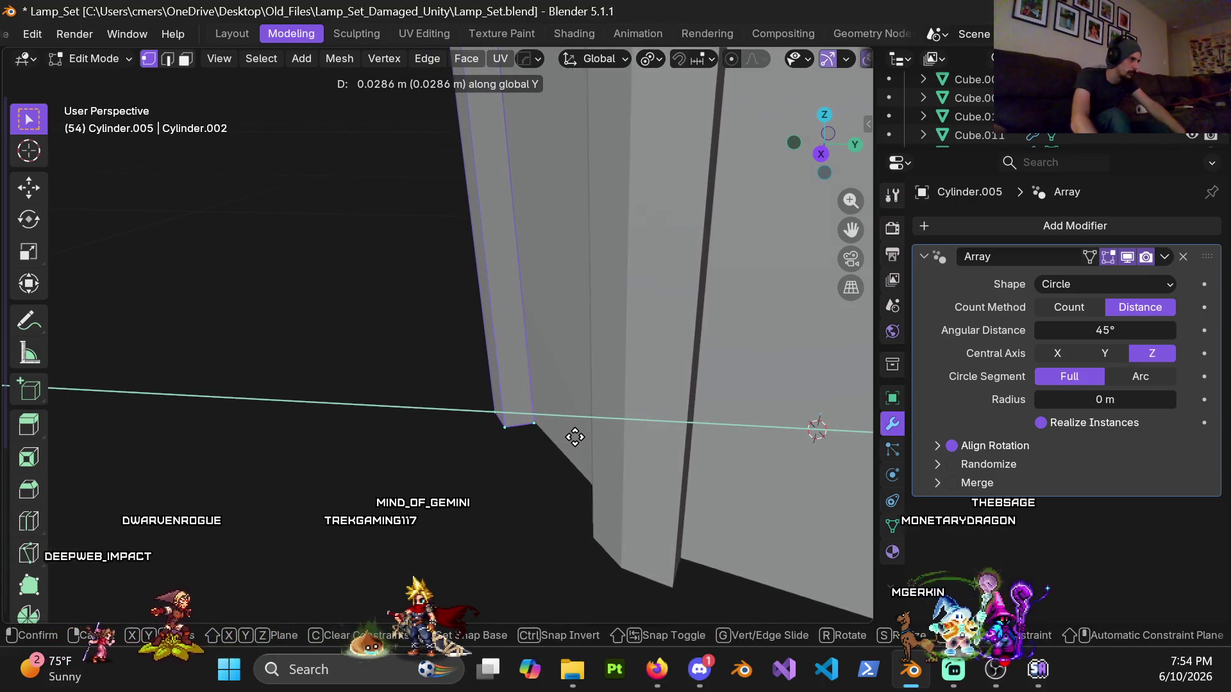
{"action": "left_click", "coordinate": [574, 438]}
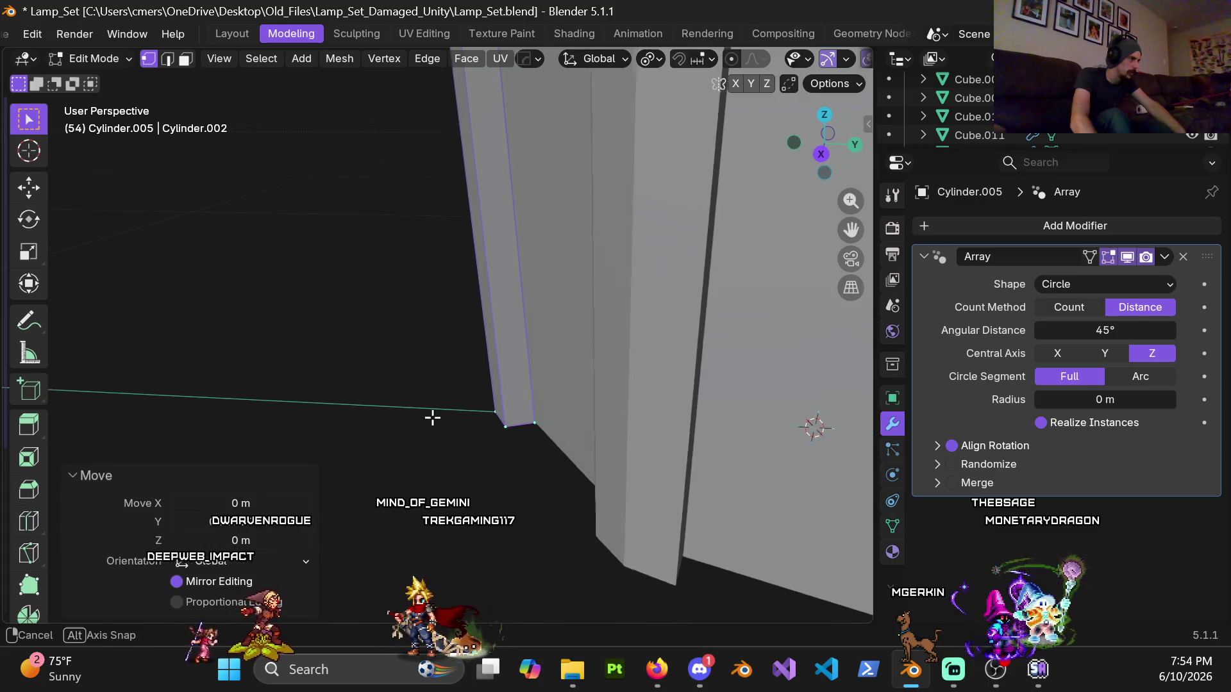
{"action": "middle_click_drag", "start_coordinate": [431, 417], "coordinate": [468, 352]}
{"action": "scroll", "coordinate": [473, 371], "scroll_direction": "down", "scroll_amount": 5}
{"action": "mouse_move", "coordinate": [499, 200]}
{"action": "middle_mouse_down"}
{"action": "mouse_move", "coordinate": [509, 395]}
{"action": "mouse_move", "coordinate": [353, 339]}
{"action": "mouse_move", "coordinate": [410, 276]}
{"action": "mouse_move", "coordinate": [436, 272]}
{"action": "mouse_move", "coordinate": [504, 292]}
{"action": "mouse_move", "coordinate": [498, 335]}
{"action": "middle_mouse_up"}
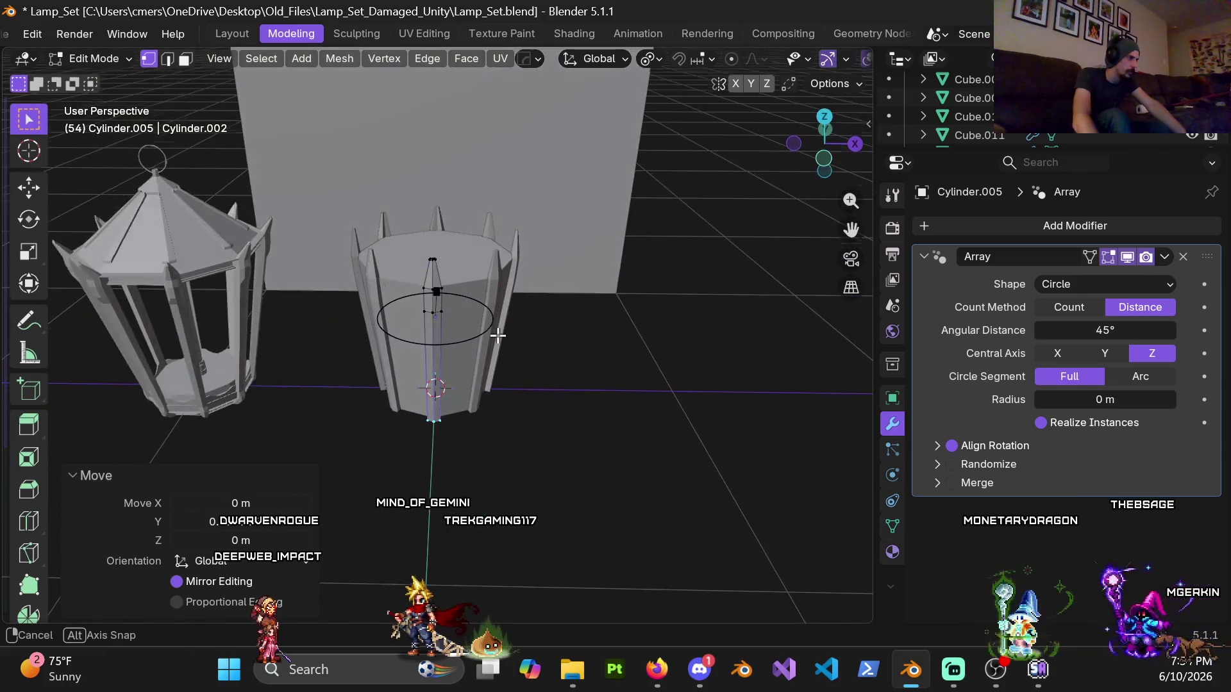
{"action": "mouse_move", "coordinate": [504, 394]}
{"action": "middle_mouse_down"}
{"action": "mouse_move", "coordinate": [467, 357]}
{"action": "mouse_move", "coordinate": [440, 357]}
{"action": "mouse_move", "coordinate": [640, 432]}
{"action": "middle_mouse_up"}
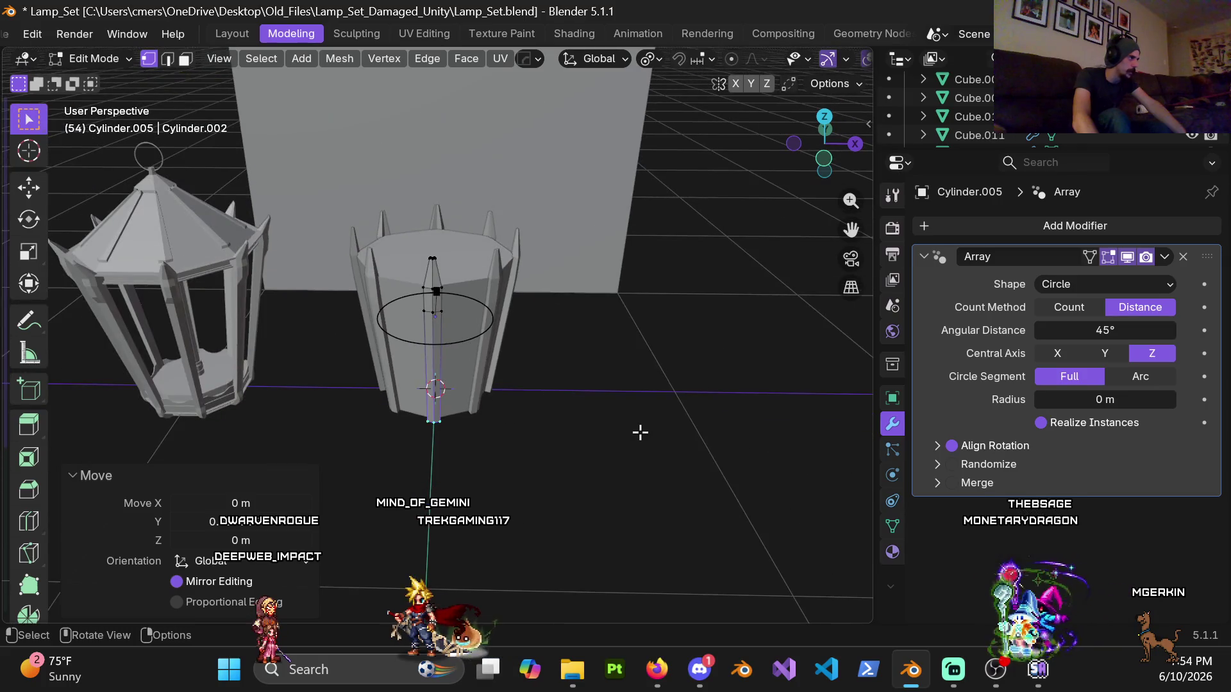
Step: Scale the pillar's selected vertices to 0.6 along the X axis
{"action": "key", "text": "s"}
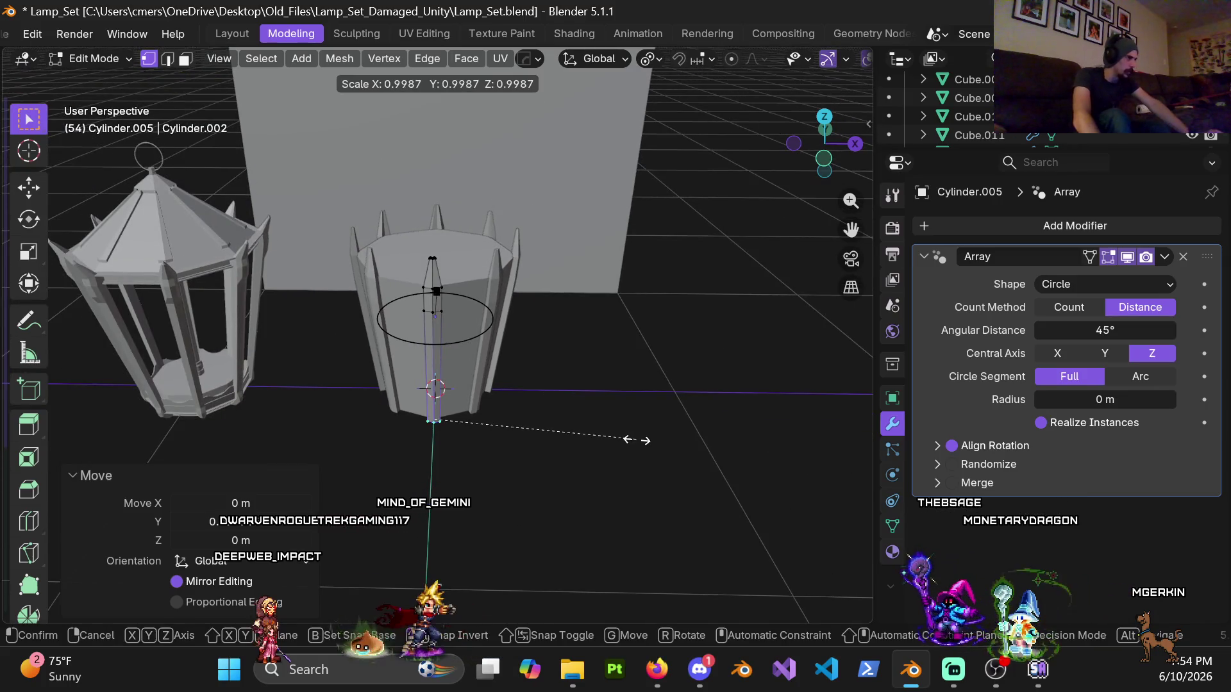
{"action": "key", "text": "shift+z"}
{"action": "key", "text": "Escape"}
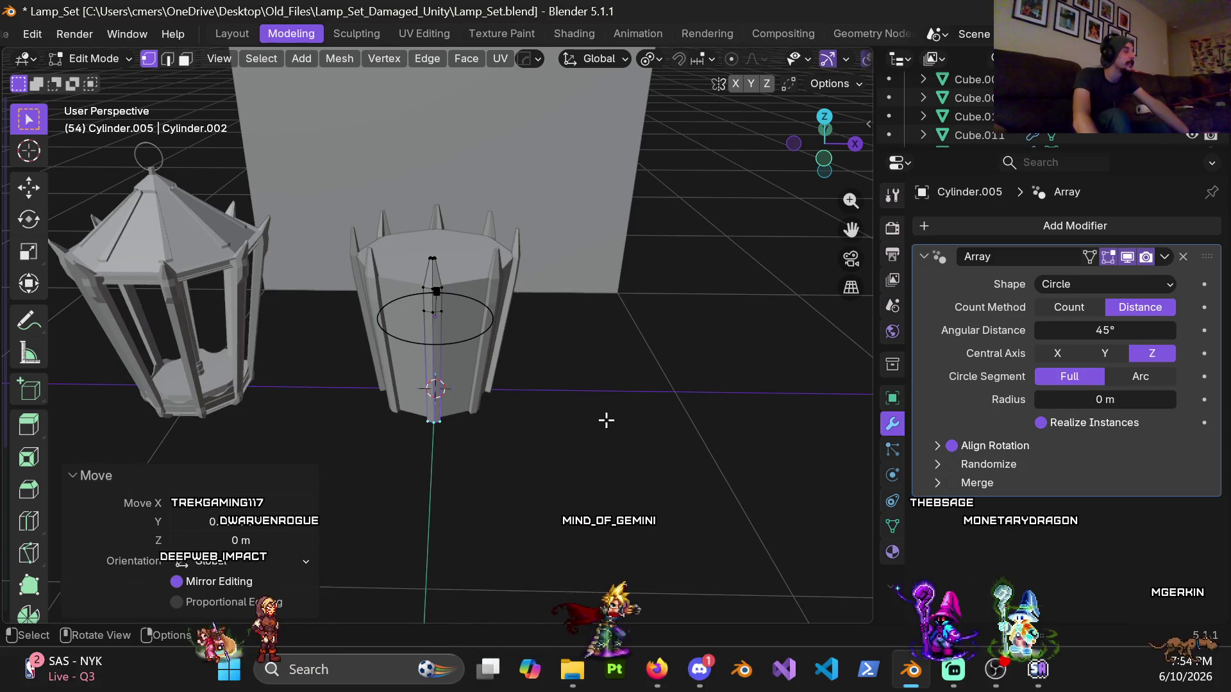
{"action": "scroll", "coordinate": [596, 417], "scroll_direction": "up", "scroll_amount": 5}
{"action": "mouse_move", "coordinate": [449, 410]}
{"action": "middle_mouse_down"}
{"action": "mouse_move", "coordinate": [329, 359]}
{"action": "mouse_move", "coordinate": [463, 373]}
{"action": "mouse_move", "coordinate": [414, 366]}
{"action": "mouse_move", "coordinate": [324, 403]}
{"action": "mouse_move", "coordinate": [434, 459]}
{"action": "mouse_move", "coordinate": [544, 391]}
{"action": "mouse_move", "coordinate": [521, 365]}
{"action": "mouse_move", "coordinate": [526, 343]}
{"action": "middle_mouse_up"}
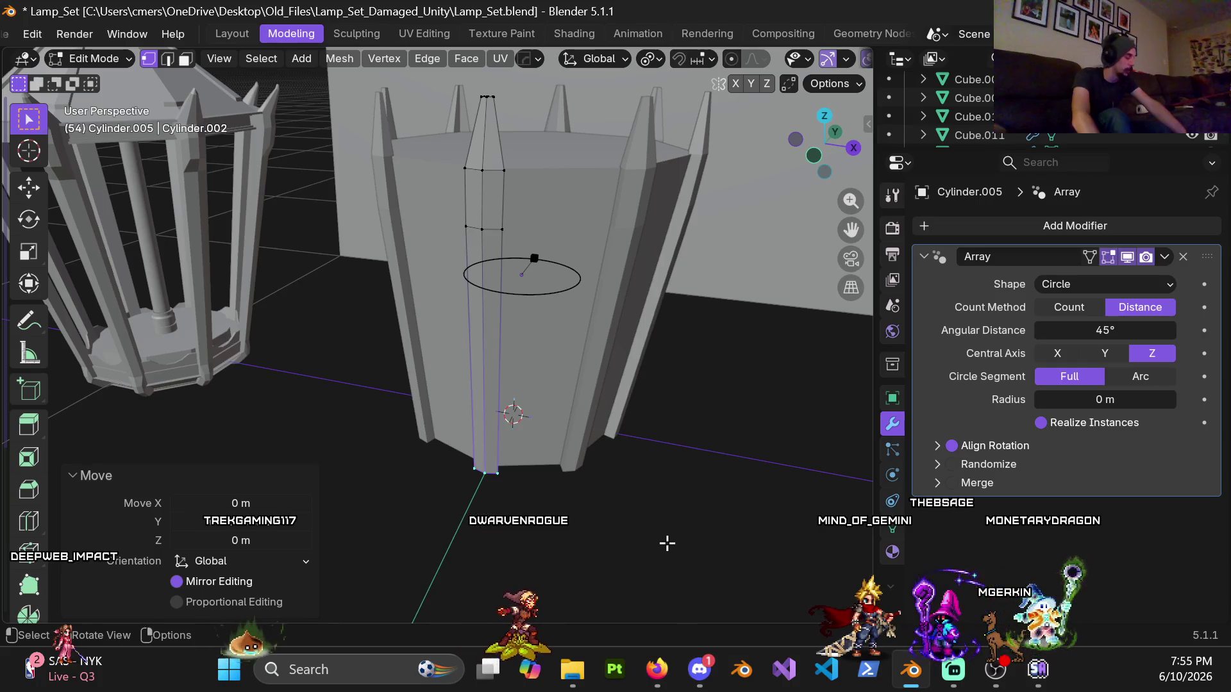
{"action": "key", "text": "s"}
{"action": "key", "text": "x"}
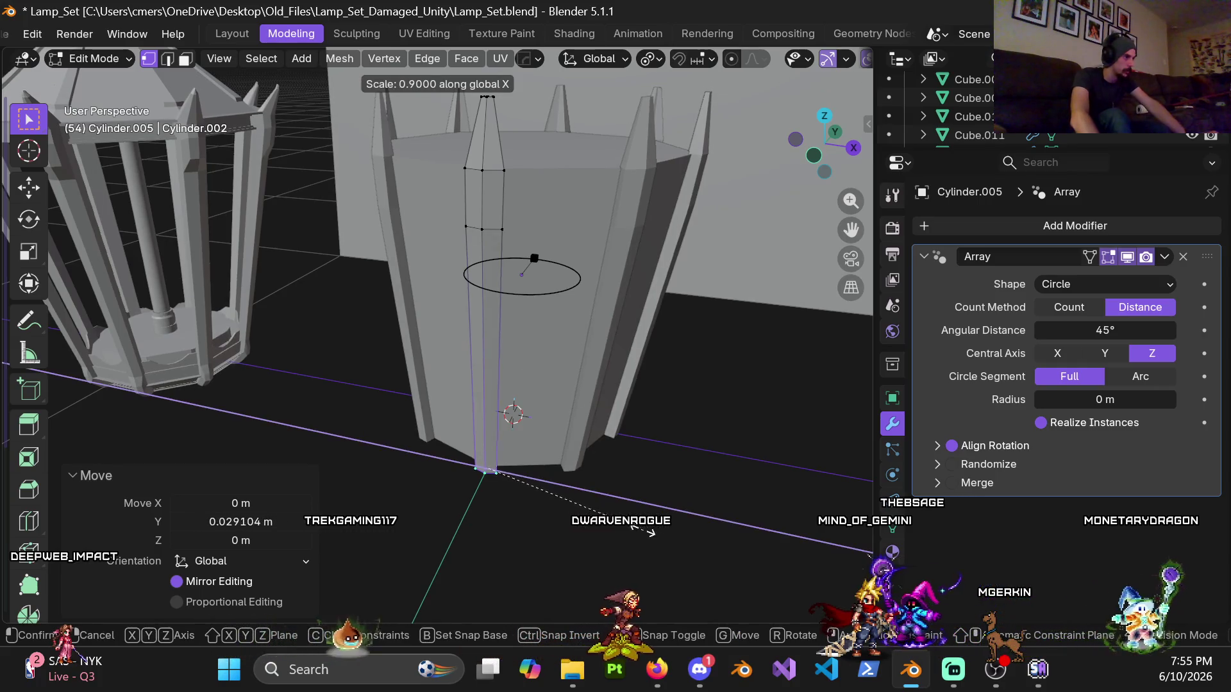
{"action": "left_click", "coordinate": [593, 503]}
Step: Narrow them further to 0.8 along X and return to Object Mode
{"action": "mouse_move", "coordinate": [346, 363]}
{"action": "middle_mouse_down"}
{"action": "mouse_move", "coordinate": [489, 288]}
{"action": "mouse_move", "coordinate": [519, 322]}
{"action": "mouse_move", "coordinate": [447, 319]}
{"action": "mouse_move", "coordinate": [457, 358]}
{"action": "middle_mouse_up"}
{"action": "key", "text": "s"}
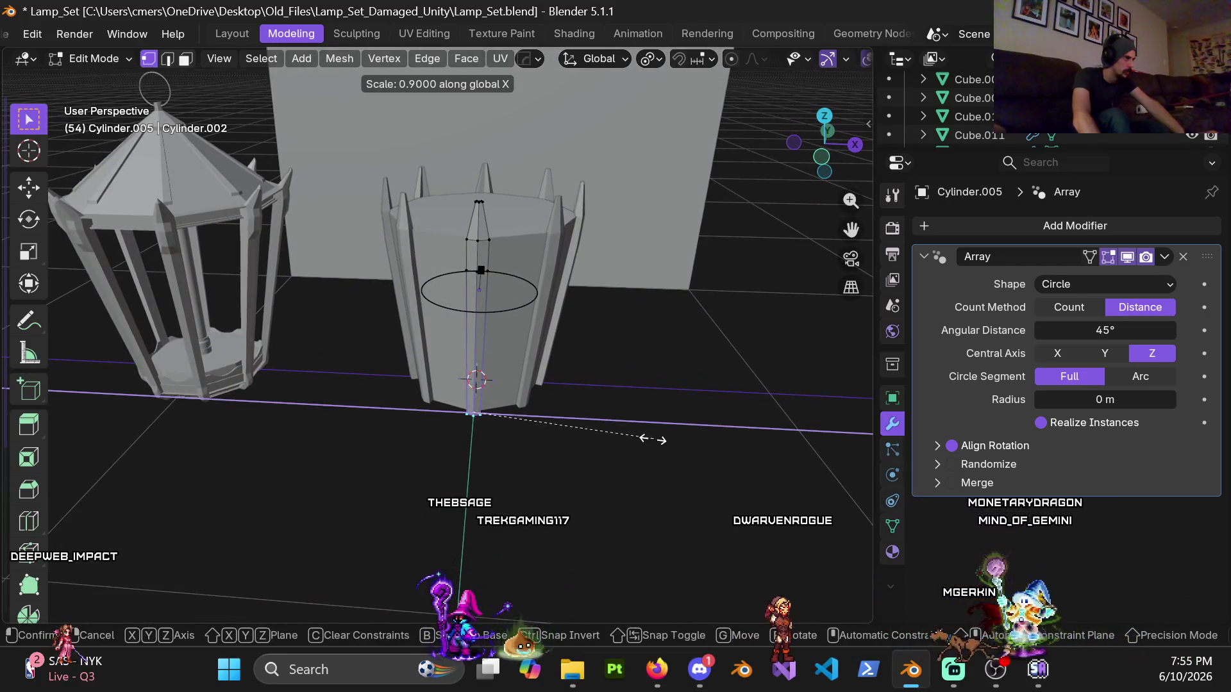
{"action": "left_click", "coordinate": [632, 431]}
{"action": "mouse_move", "coordinate": [632, 432]}
{"action": "middle_mouse_down"}
{"action": "mouse_move", "coordinate": [549, 372]}
{"action": "mouse_move", "coordinate": [638, 357]}
{"action": "mouse_move", "coordinate": [530, 365]}
{"action": "middle_mouse_up"}
{"action": "key", "text": "Tab"}
{"action": "scroll", "coordinate": [612, 401], "scroll_direction": "up", "scroll_amount": 2}
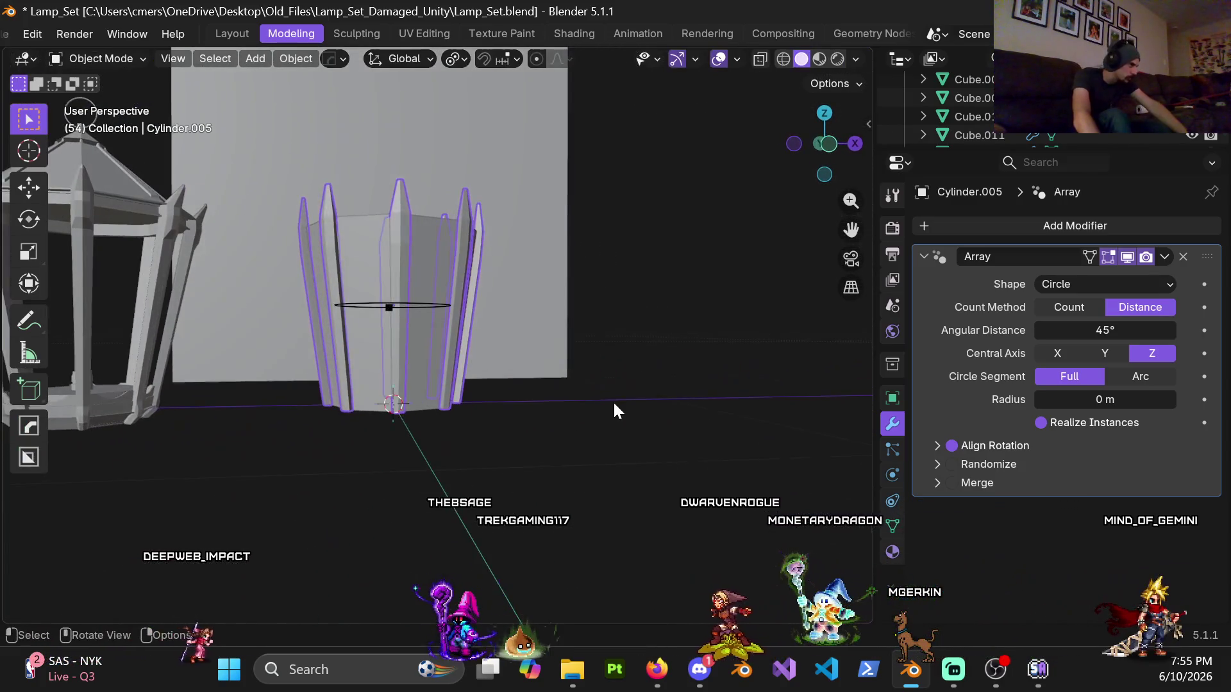
Step: Inspect the tapered spikes, then re-enter Edit Mode on the Cylinder.005 pillar via the Ctrl+Tab pie
{"action": "scroll", "coordinate": [545, 410], "scroll_direction": "down", "scroll_amount": 3}
{"action": "mouse_move", "coordinate": [499, 421]}
{"action": "middle_mouse_down"}
{"action": "mouse_move", "coordinate": [491, 414]}
{"action": "mouse_move", "coordinate": [644, 381]}
{"action": "mouse_move", "coordinate": [564, 303]}
{"action": "mouse_move", "coordinate": [429, 346]}
{"action": "mouse_move", "coordinate": [368, 387]}
{"action": "mouse_move", "coordinate": [550, 405]}
{"action": "mouse_move", "coordinate": [559, 391]}
{"action": "mouse_move", "coordinate": [588, 535]}
{"action": "mouse_move", "coordinate": [556, 430]}
{"action": "mouse_move", "coordinate": [567, 418]}
{"action": "mouse_move", "coordinate": [554, 443]}
{"action": "mouse_move", "coordinate": [536, 418]}
{"action": "mouse_move", "coordinate": [557, 452]}
{"action": "mouse_move", "coordinate": [527, 216]}
{"action": "mouse_move", "coordinate": [534, 231]}
{"action": "mouse_move", "coordinate": [551, 185]}
{"action": "mouse_move", "coordinate": [543, 472]}
{"action": "middle_mouse_up"}
{"action": "scroll", "coordinate": [490, 414], "scroll_direction": "up", "scroll_amount": 3}
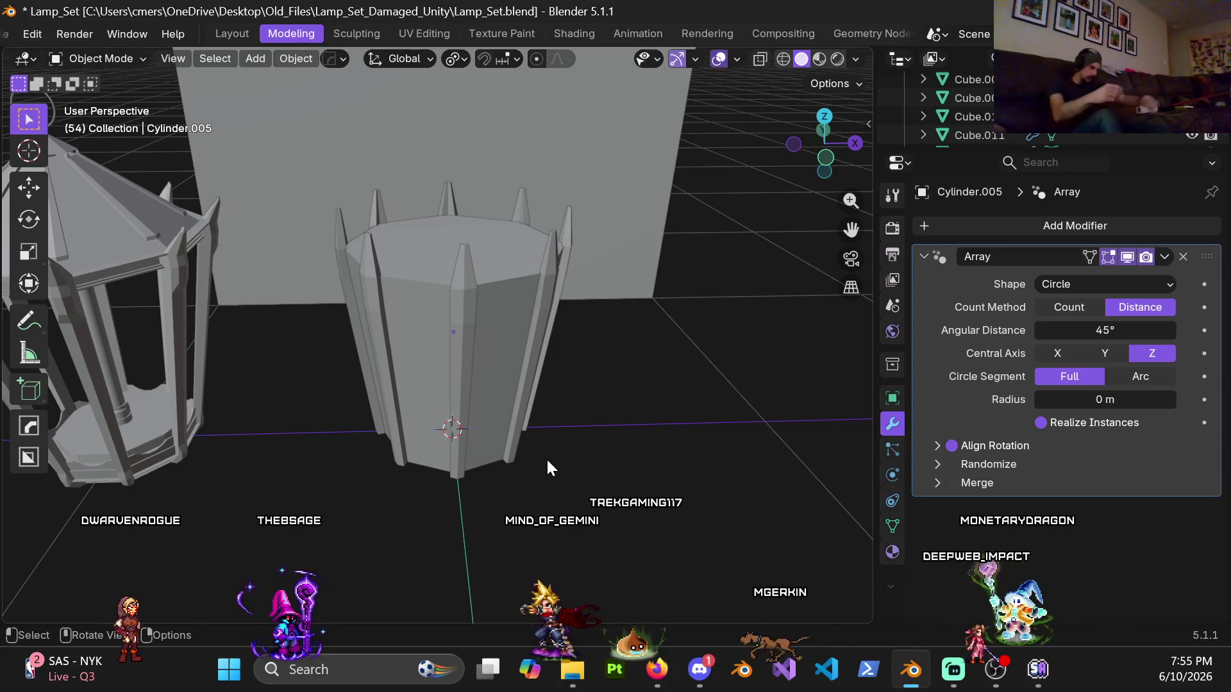
{"action": "scroll", "coordinate": [474, 312], "scroll_direction": "up", "scroll_amount": 3}
{"action": "key", "text": "ctrl+Tab"}
{"action": "left_click", "coordinate": [618, 307]}
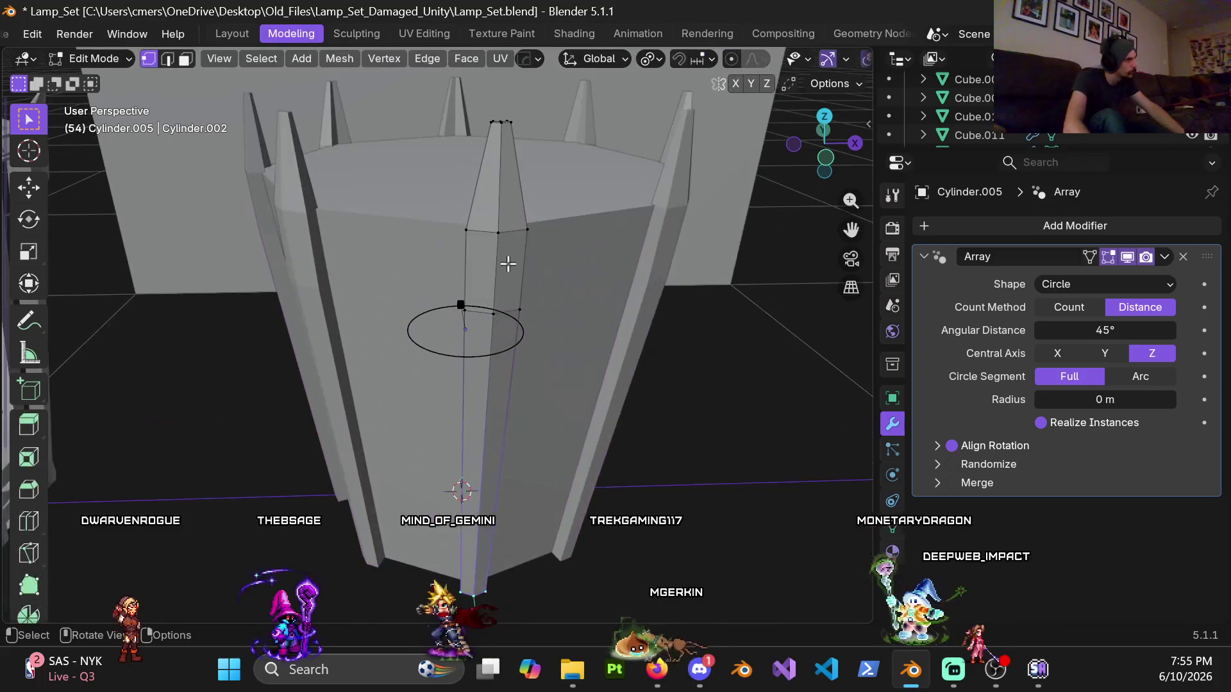
Step: Inset the spike's upper face, then toggle out of and back into Edit Mode
{"action": "left_click", "coordinate": [490, 207], "text": "shift"}
{"action": "mouse_move", "coordinate": [490, 208]}
{"action": "middle_mouse_down"}
{"action": "mouse_move", "coordinate": [513, 324]}
{"action": "mouse_move", "coordinate": [628, 334]}
{"action": "middle_mouse_up"}
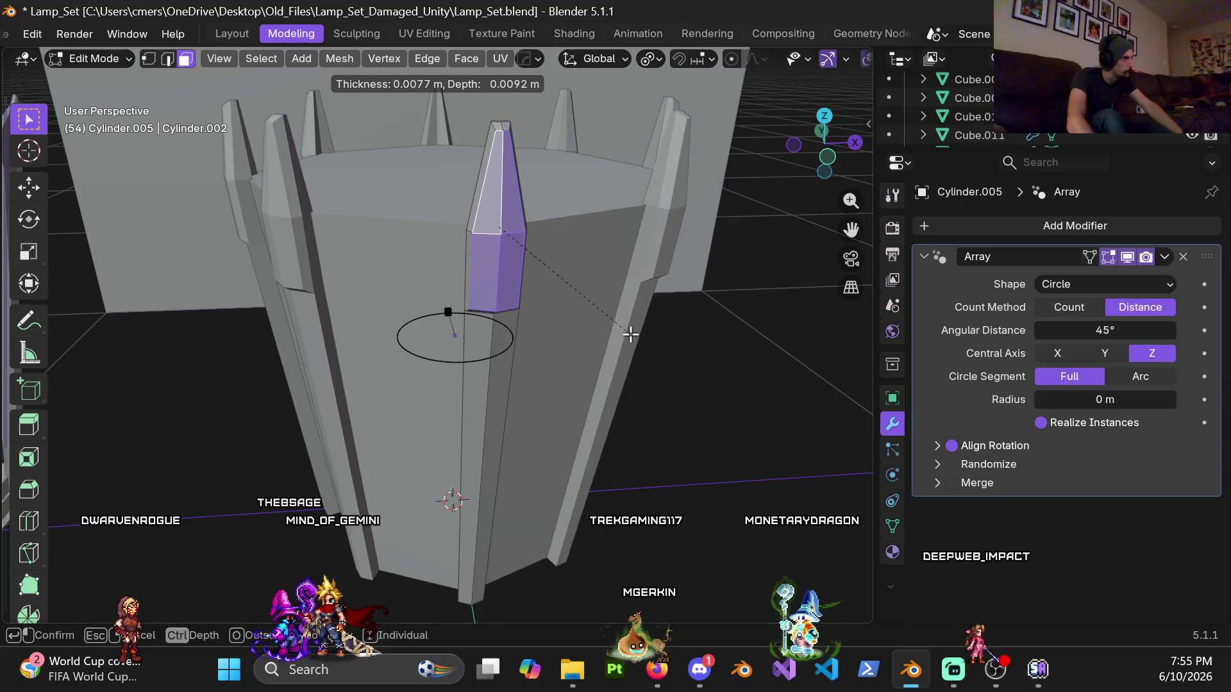
{"action": "left_click", "coordinate": [625, 330]}
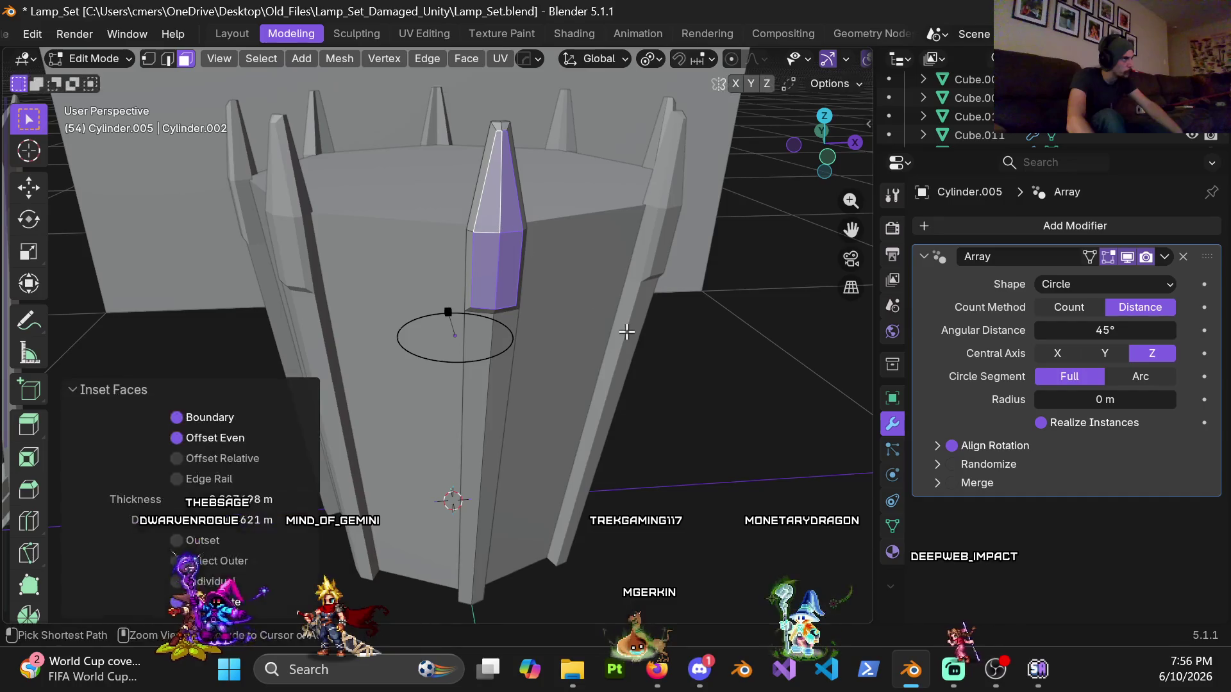
{"action": "key", "text": "Tab"}
{"action": "mouse_move", "coordinate": [380, 310]}
{"action": "middle_mouse_down"}
{"action": "mouse_move", "coordinate": [520, 289]}
{"action": "mouse_move", "coordinate": [551, 305]}
{"action": "mouse_move", "coordinate": [342, 355]}
{"action": "mouse_move", "coordinate": [445, 348]}
{"action": "mouse_move", "coordinate": [527, 420]}
{"action": "mouse_move", "coordinate": [549, 421]}
{"action": "mouse_move", "coordinate": [500, 387]}
{"action": "mouse_move", "coordinate": [363, 359]}
{"action": "mouse_move", "coordinate": [511, 406]}
{"action": "mouse_move", "coordinate": [388, 362]}
{"action": "mouse_move", "coordinate": [365, 329]}
{"action": "mouse_move", "coordinate": [267, 370]}
{"action": "middle_mouse_up"}
{"action": "key", "text": "Tab"}
{"action": "mouse_move", "coordinate": [398, 263]}
{"action": "middle_mouse_down"}
{"action": "mouse_move", "coordinate": [406, 425]}
{"action": "mouse_move", "coordinate": [319, 343]}
{"action": "mouse_move", "coordinate": [351, 357]}
{"action": "middle_mouse_up"}
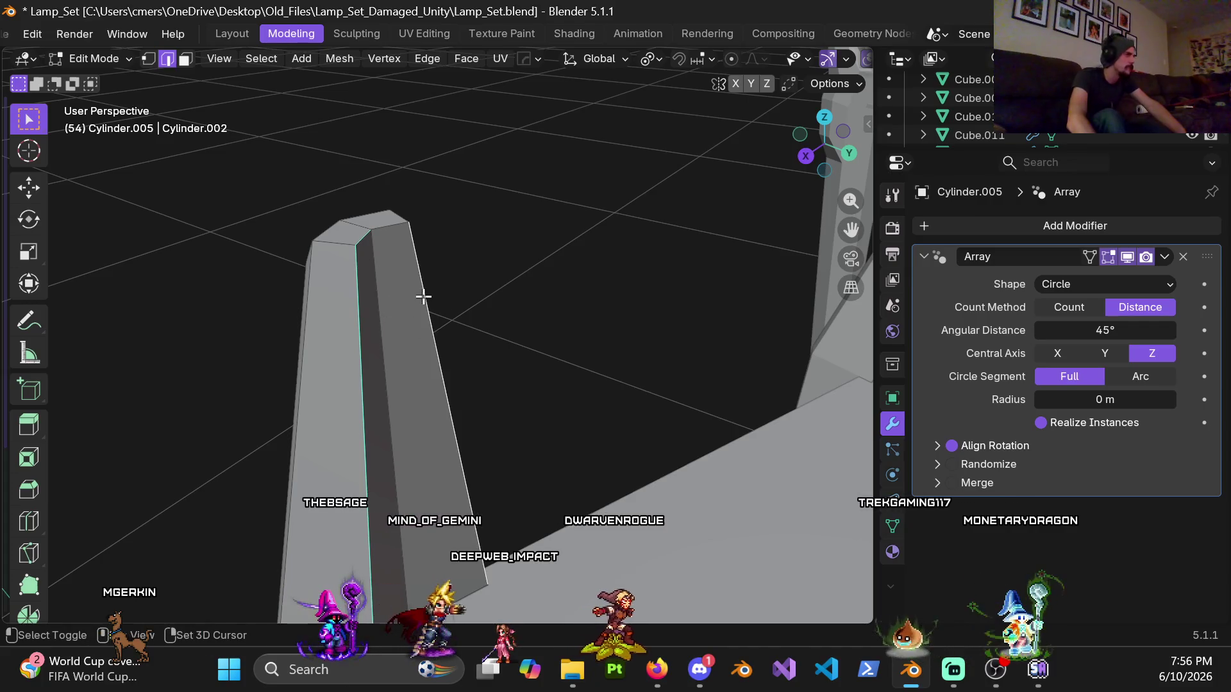
Step: Select edges near the spike's tip and side, then toggle out of and back into Edit Mode
{"action": "left_click", "coordinate": [373, 238], "text": "shift"}
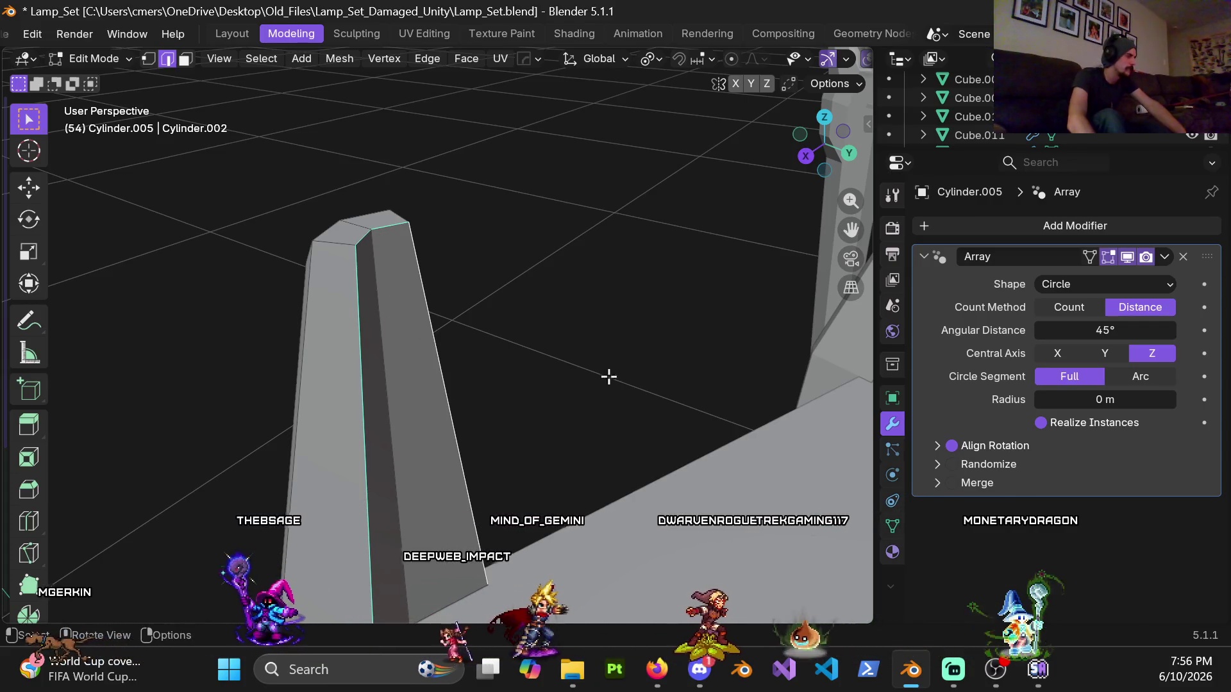
{"action": "mouse_move", "coordinate": [489, 398]}
{"action": "middle_mouse_down"}
{"action": "mouse_move", "coordinate": [498, 557]}
{"action": "mouse_move", "coordinate": [477, 239]}
{"action": "middle_mouse_up"}
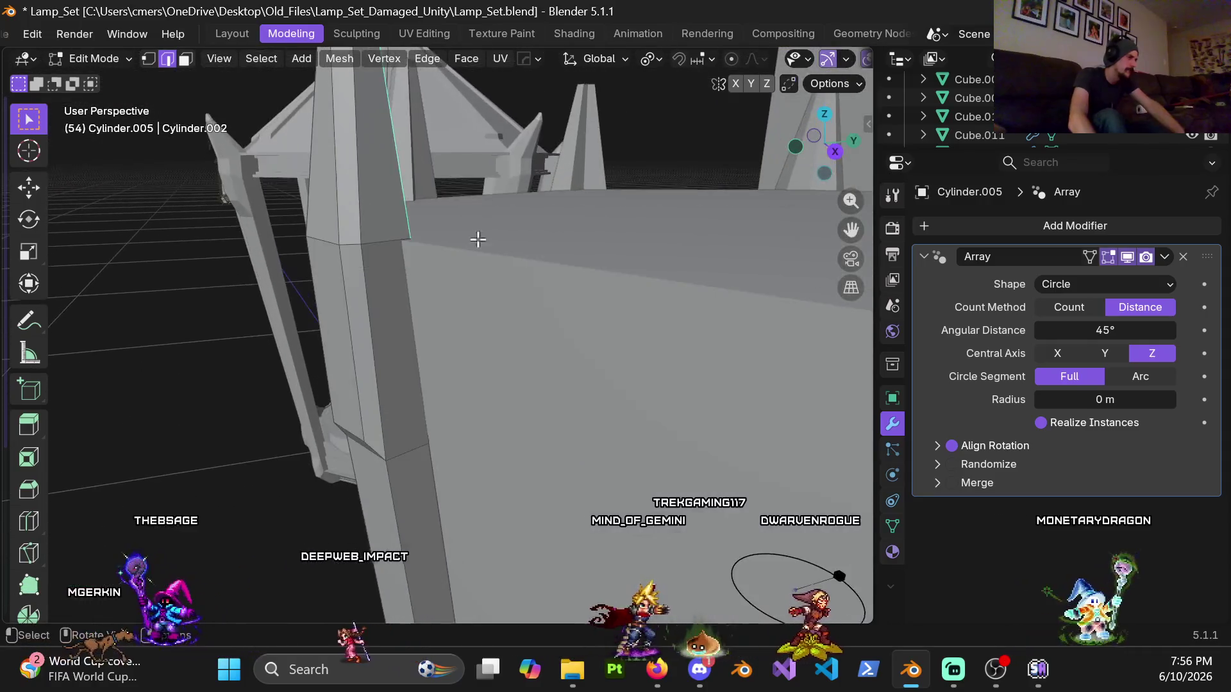
{"action": "scroll", "coordinate": [477, 239], "scroll_direction": "down", "scroll_amount": 3}
{"action": "left_click", "coordinate": [445, 454], "text": "alt+shift"}
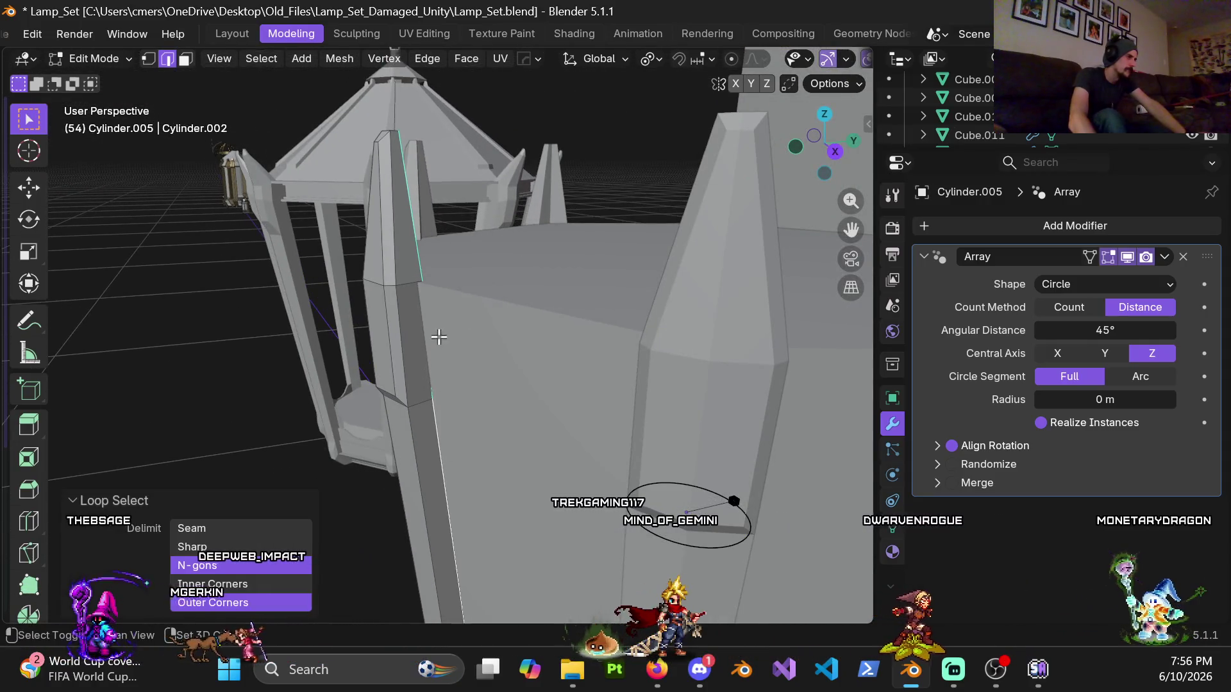
{"action": "key", "text": "shift+z"}
{"action": "key", "text": "shift+z"}
{"action": "mouse_move", "coordinate": [455, 378]}
{"action": "middle_mouse_down"}
{"action": "mouse_move", "coordinate": [500, 397]}
{"action": "mouse_move", "coordinate": [411, 393]}
{"action": "mouse_move", "coordinate": [417, 440]}
{"action": "mouse_move", "coordinate": [415, 393]}
{"action": "mouse_move", "coordinate": [514, 402]}
{"action": "mouse_move", "coordinate": [475, 371]}
{"action": "mouse_move", "coordinate": [426, 393]}
{"action": "middle_mouse_up"}
{"action": "key", "text": "Tab"}
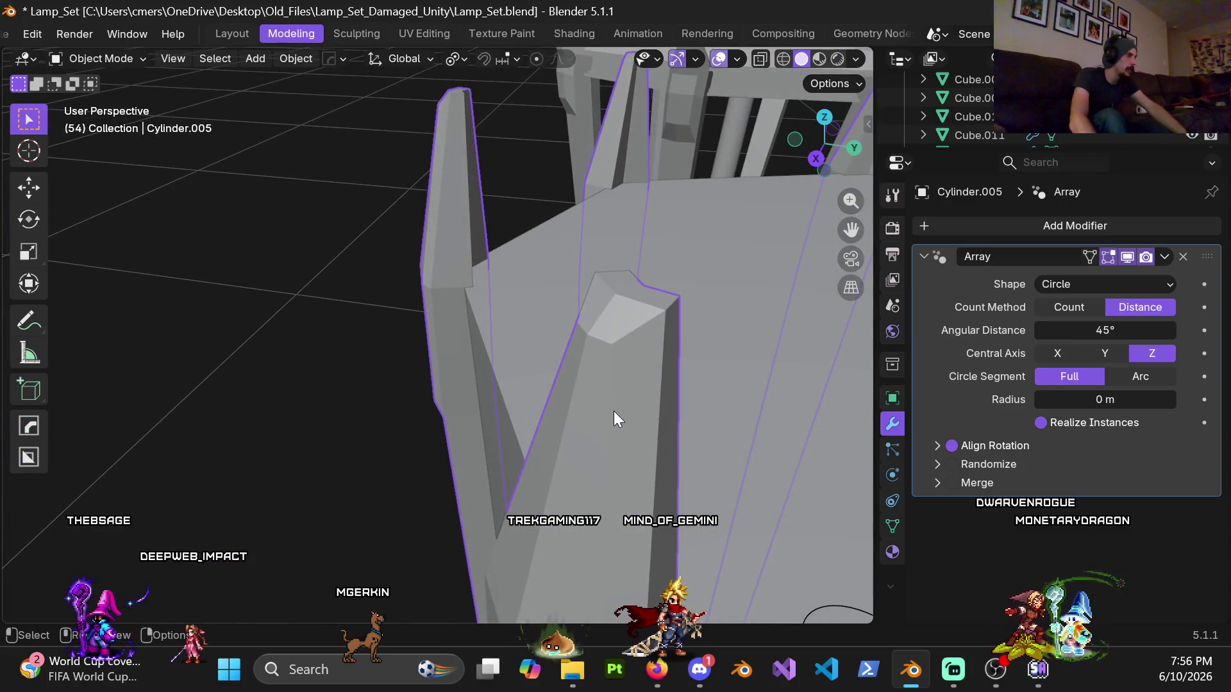
{"action": "key", "text": "Tab"}
Step: Box-select the spike's upper vertices in wireframe and move them -0.005 m along Y
{"action": "key", "text": "1"}
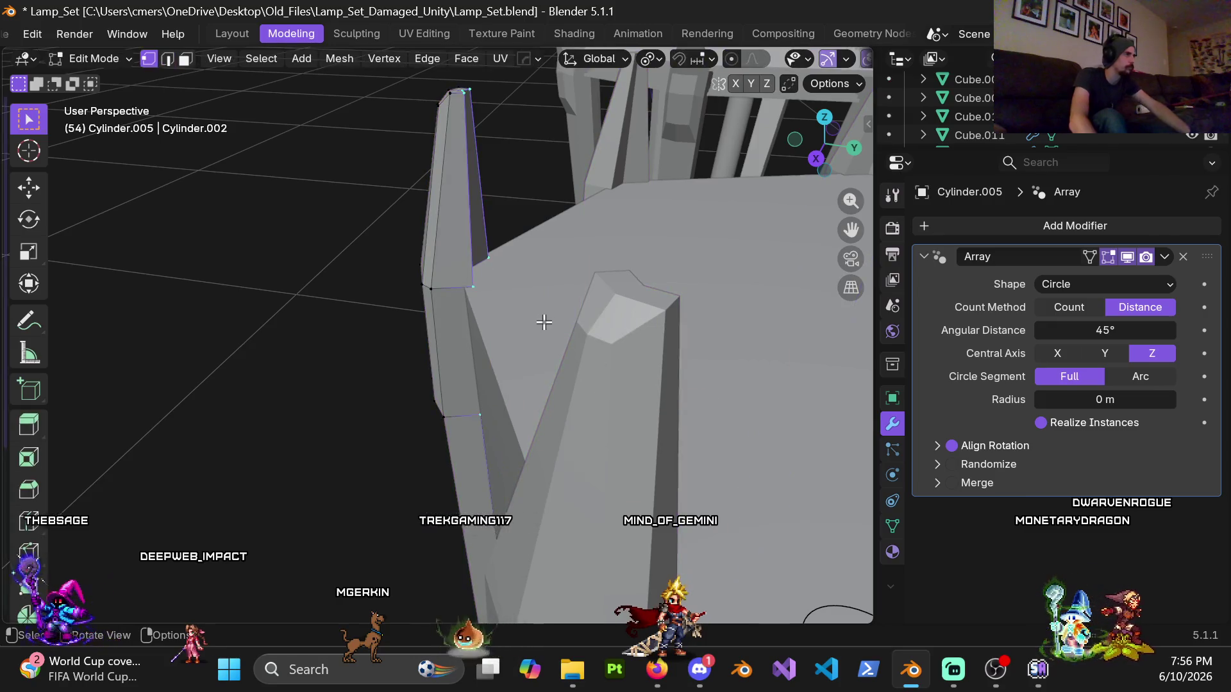
{"action": "key", "text": "z"}
{"action": "scroll", "coordinate": [363, 203], "scroll_direction": "down", "scroll_amount": 3}
{"action": "left_click_drag", "start_coordinate": [325, 204], "coordinate": [478, 376]}
{"action": "key", "text": "shift+z"}
{"action": "scroll", "coordinate": [421, 352], "scroll_direction": "up", "scroll_amount": 5}
{"action": "mouse_move", "coordinate": [420, 352]}
{"action": "middle_mouse_down"}
{"action": "mouse_move", "coordinate": [530, 384]}
{"action": "mouse_move", "coordinate": [560, 378]}
{"action": "middle_mouse_up"}
{"action": "key", "text": "g"}
{"action": "key", "text": "y"}
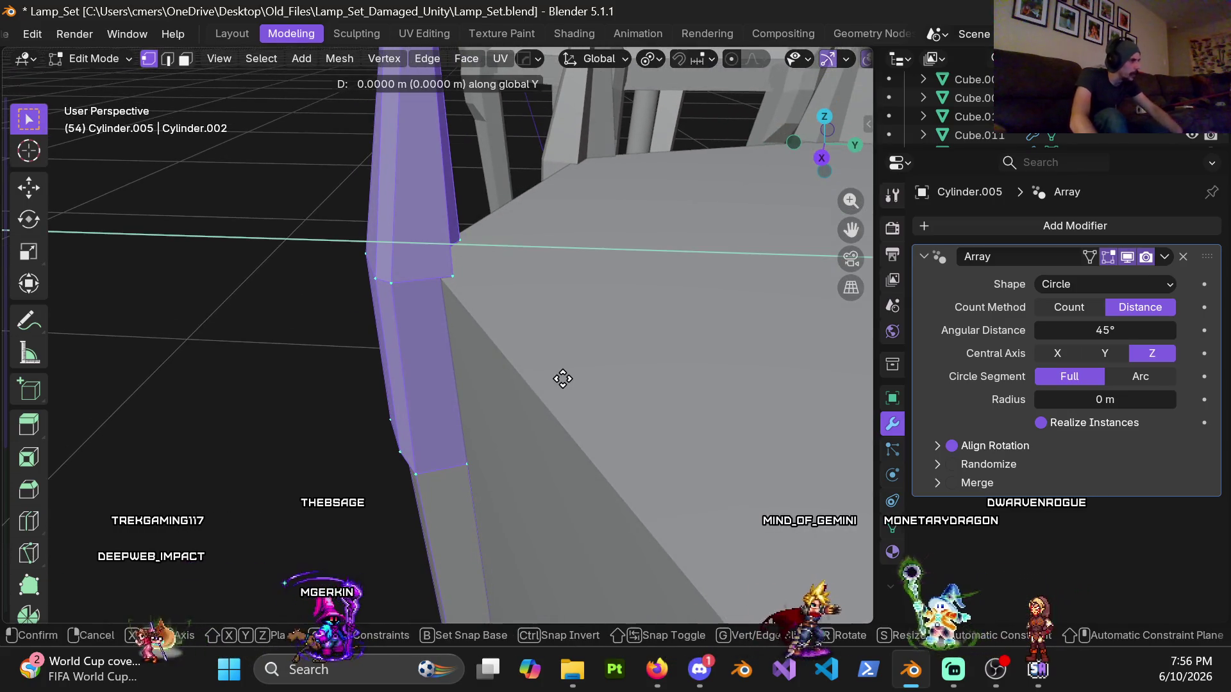
{"action": "left_click", "coordinate": [437, 414]}
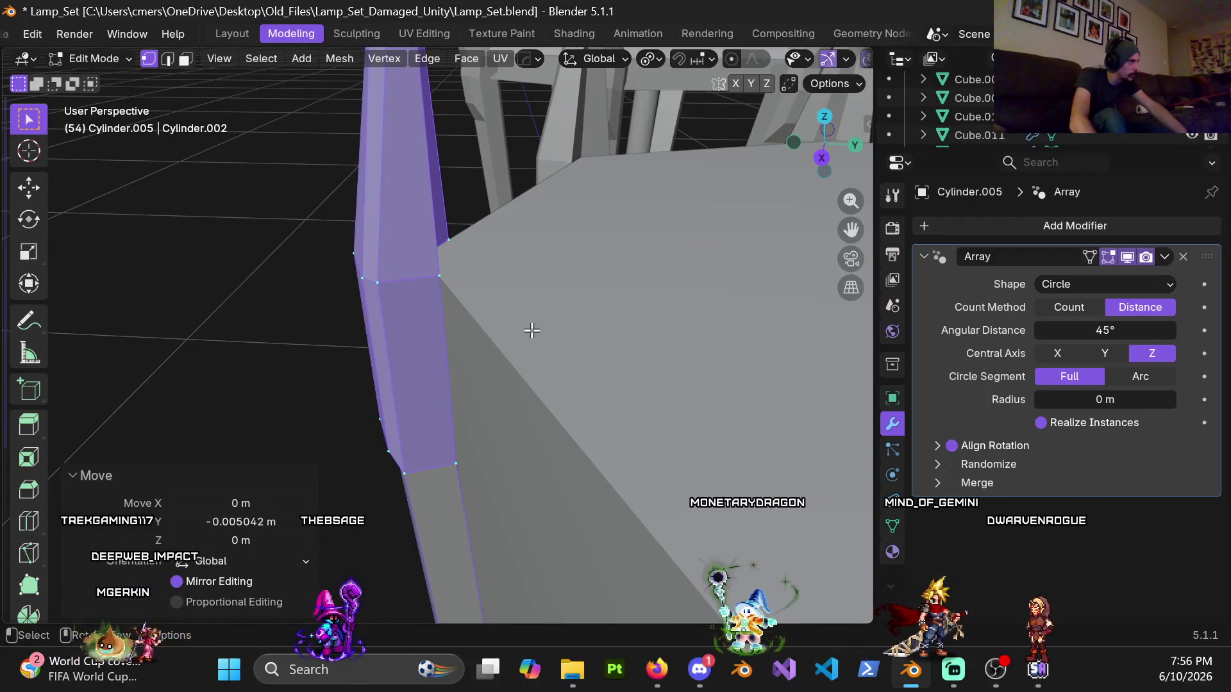
Step: Select two vertical edge loops on the spike
{"action": "middle_click_drag", "start_coordinate": [530, 332], "coordinate": [538, 297], "text": "shift"}
{"action": "scroll", "coordinate": [448, 308], "scroll_direction": "down", "scroll_amount": 3}
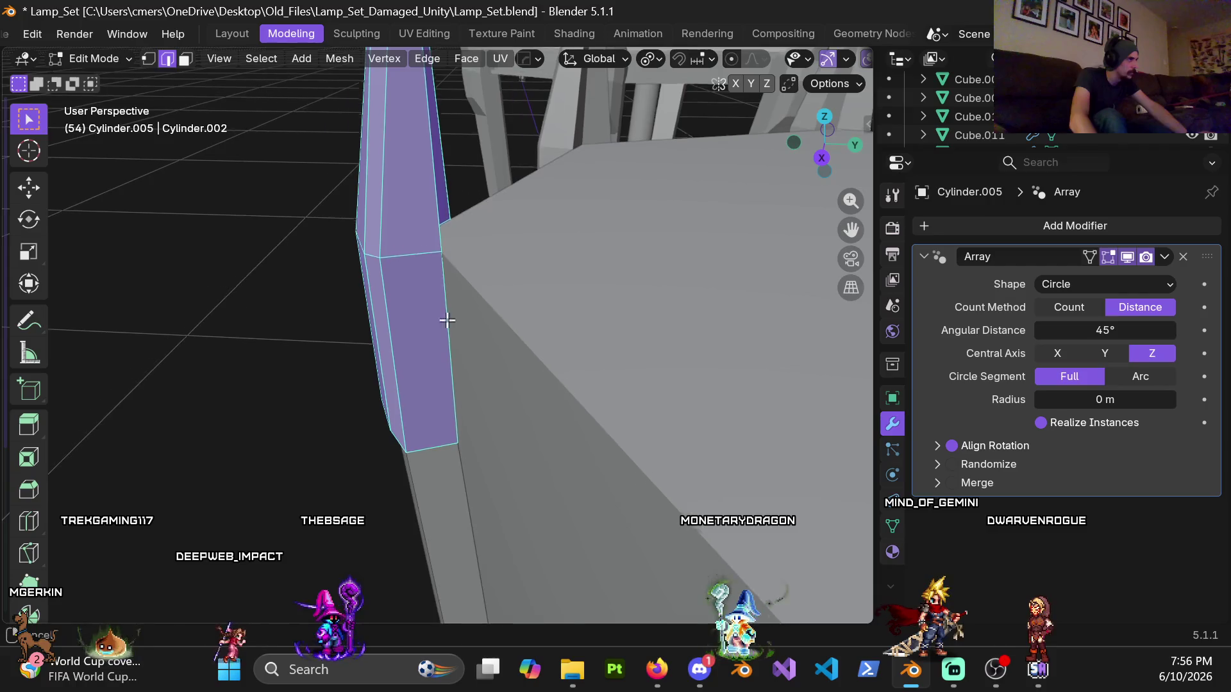
{"action": "left_click", "coordinate": [441, 354], "text": "alt"}
{"action": "scroll", "coordinate": [442, 308], "scroll_direction": "down", "scroll_amount": 2}
{"action": "mouse_move", "coordinate": [442, 270]}
{"action": "middle_mouse_down"}
{"action": "mouse_move", "coordinate": [247, 308]}
{"action": "mouse_move", "coordinate": [471, 311]}
{"action": "mouse_move", "coordinate": [544, 257]}
{"action": "mouse_move", "coordinate": [641, 96]}
{"action": "mouse_move", "coordinate": [580, 174]}
{"action": "mouse_move", "coordinate": [564, 397]}
{"action": "mouse_move", "coordinate": [705, 379]}
{"action": "mouse_move", "coordinate": [367, 279]}
{"action": "mouse_move", "coordinate": [449, 330]}
{"action": "middle_mouse_up"}
{"action": "left_click", "coordinate": [283, 324], "text": "alt"}
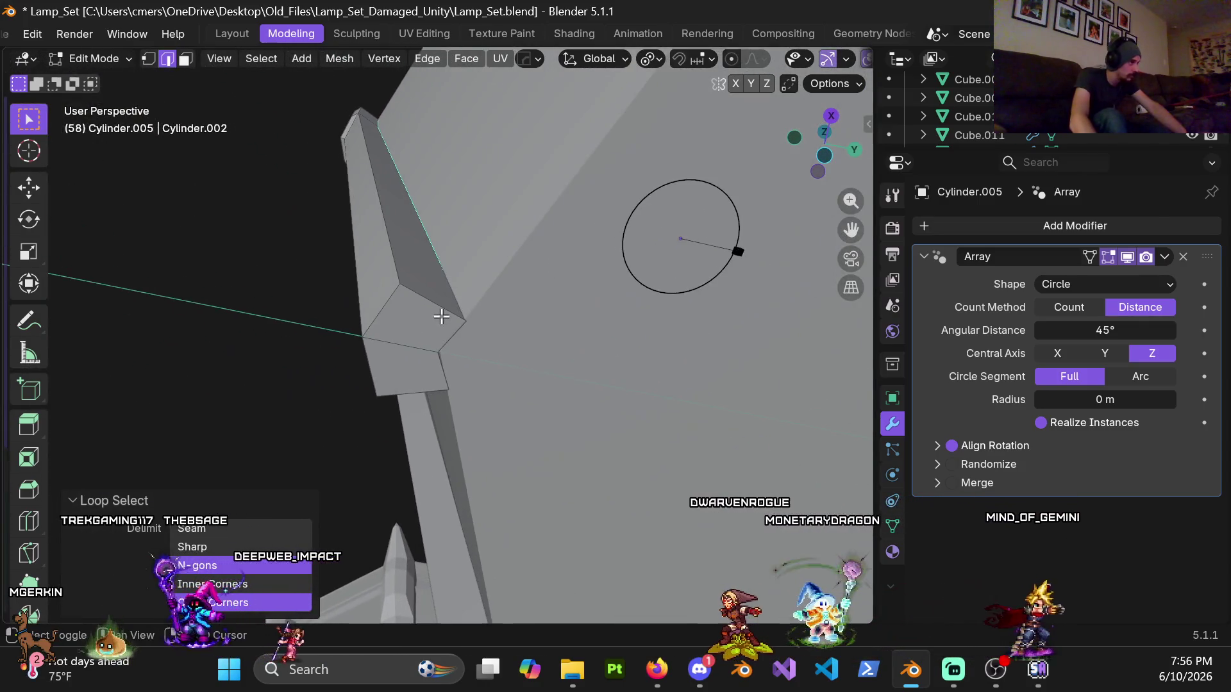
{"action": "left_click", "coordinate": [418, 392], "text": "shift"}
{"action": "left_click", "coordinate": [370, 365], "text": "shift"}
{"action": "left_click", "coordinate": [380, 306], "text": "shift"}
{"action": "middle_click_drag", "start_coordinate": [383, 255], "coordinate": [269, 263]}
{"action": "scroll", "coordinate": [242, 228], "scroll_direction": "down", "scroll_amount": 2}
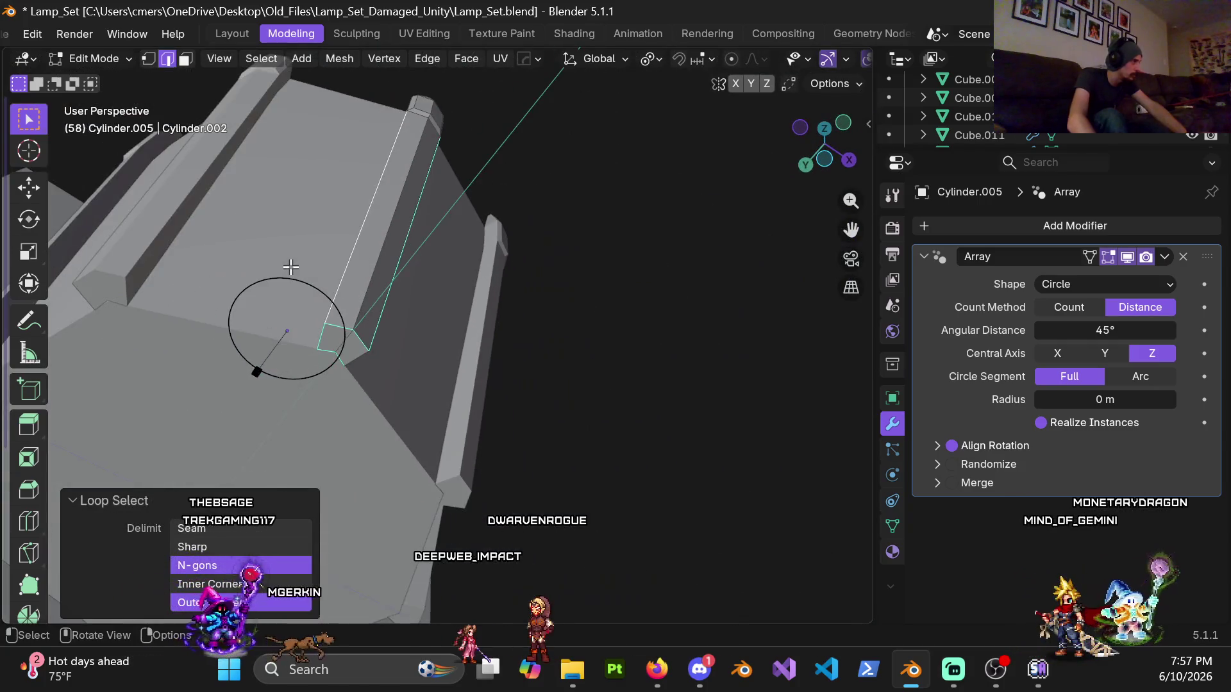
{"action": "middle_click_drag", "start_coordinate": [269, 314], "coordinate": [431, 431], "text": "shift"}
{"action": "scroll", "coordinate": [413, 356], "scroll_direction": "up", "scroll_amount": 3}
{"action": "mouse_move", "coordinate": [413, 357]}
{"action": "middle_mouse_down"}
{"action": "mouse_move", "coordinate": [425, 445]}
{"action": "mouse_move", "coordinate": [390, 511]}
{"action": "middle_mouse_up"}
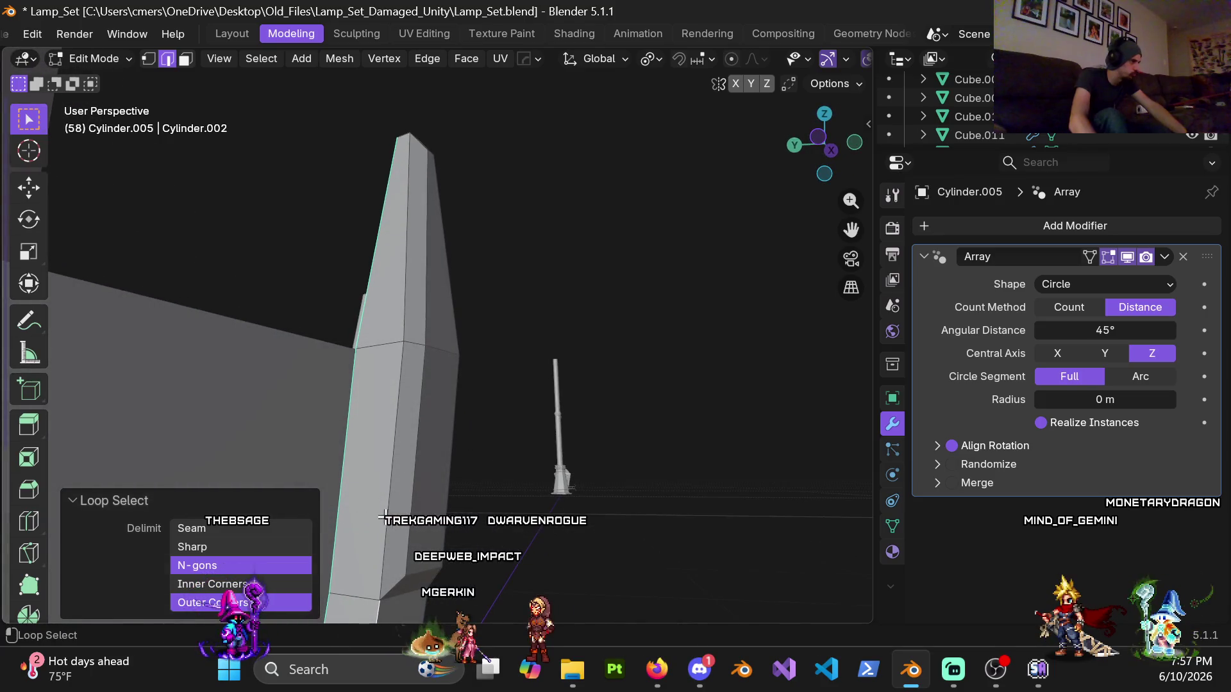
{"action": "middle_click_drag", "start_coordinate": [424, 303], "coordinate": [469, 314]}
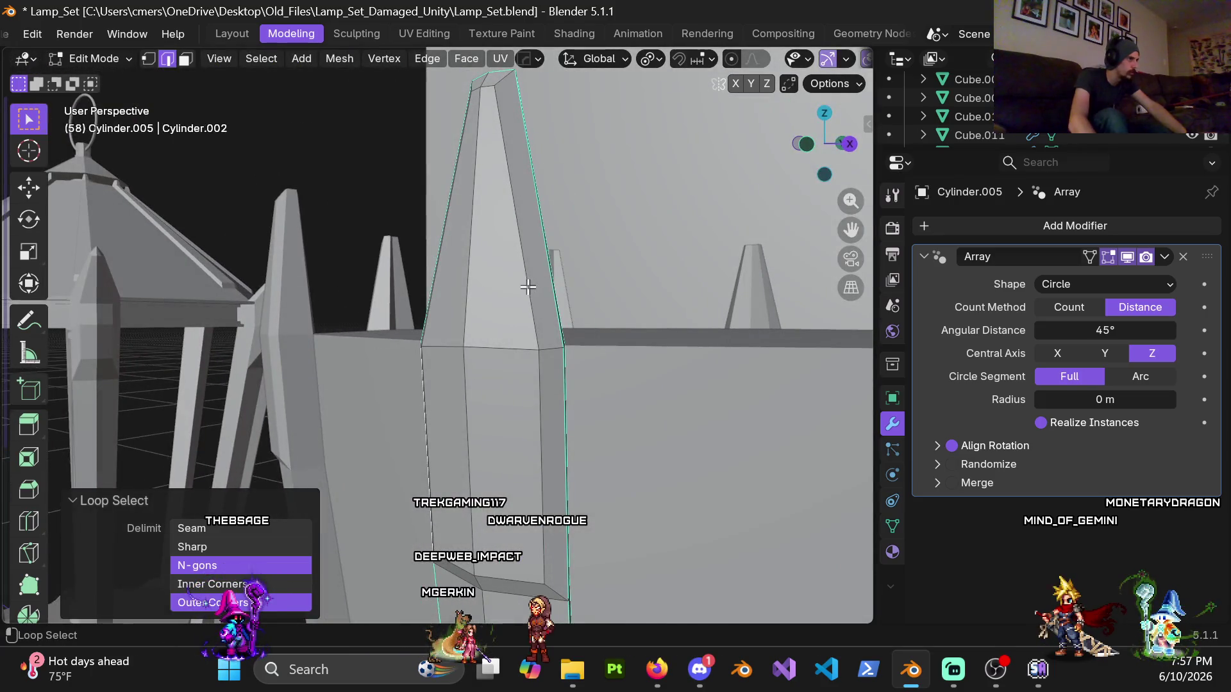
{"action": "mouse_move", "coordinate": [549, 437]}
{"action": "middle_mouse_down"}
{"action": "mouse_move", "coordinate": [516, 421]}
{"action": "mouse_move", "coordinate": [452, 306]}
{"action": "mouse_move", "coordinate": [500, 295]}
{"action": "mouse_move", "coordinate": [594, 329]}
{"action": "mouse_move", "coordinate": [489, 401]}
{"action": "mouse_move", "coordinate": [452, 334]}
{"action": "mouse_move", "coordinate": [454, 412]}
{"action": "mouse_move", "coordinate": [489, 472]}
{"action": "mouse_move", "coordinate": [434, 281]}
{"action": "mouse_move", "coordinate": [454, 317]}
{"action": "mouse_move", "coordinate": [357, 341]}
{"action": "mouse_move", "coordinate": [521, 316]}
{"action": "mouse_move", "coordinate": [558, 294]}
{"action": "middle_mouse_up"}
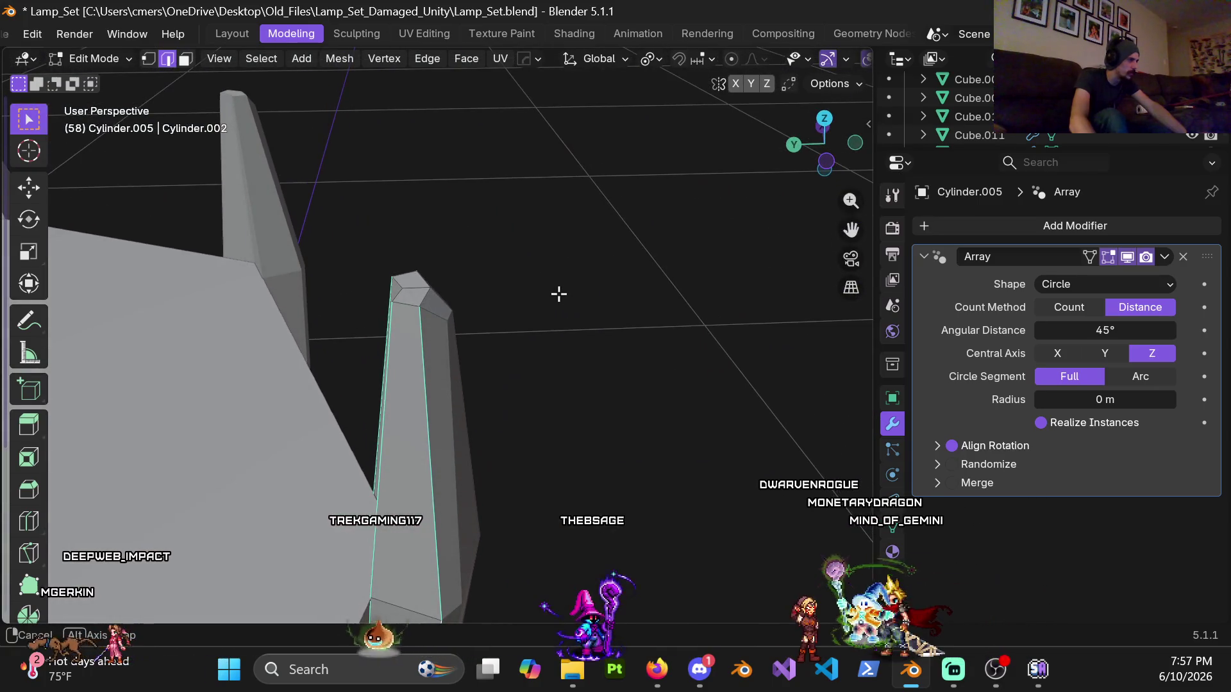
{"action": "left_click", "coordinate": [438, 373], "text": "alt+shift"}
{"action": "mouse_move", "coordinate": [436, 378]}
{"action": "middle_mouse_down"}
{"action": "mouse_move", "coordinate": [455, 403]}
{"action": "mouse_move", "coordinate": [450, 219]}
{"action": "middle_mouse_up"}
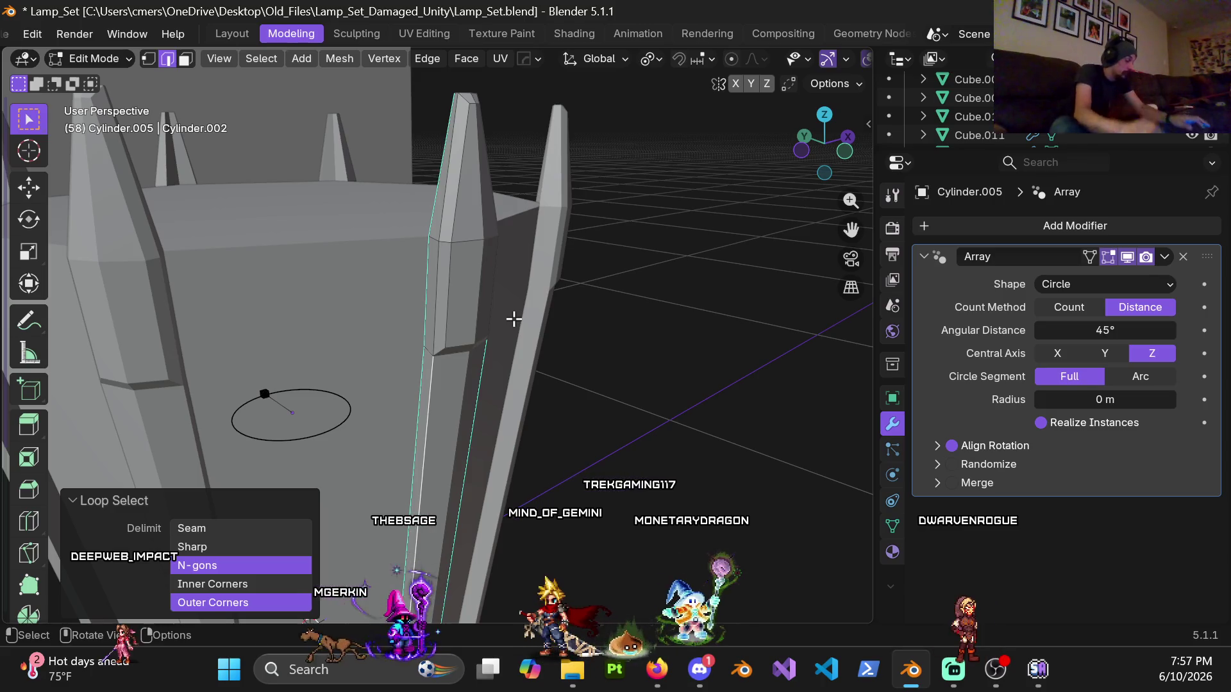
{"action": "key", "text": "ctrl"}
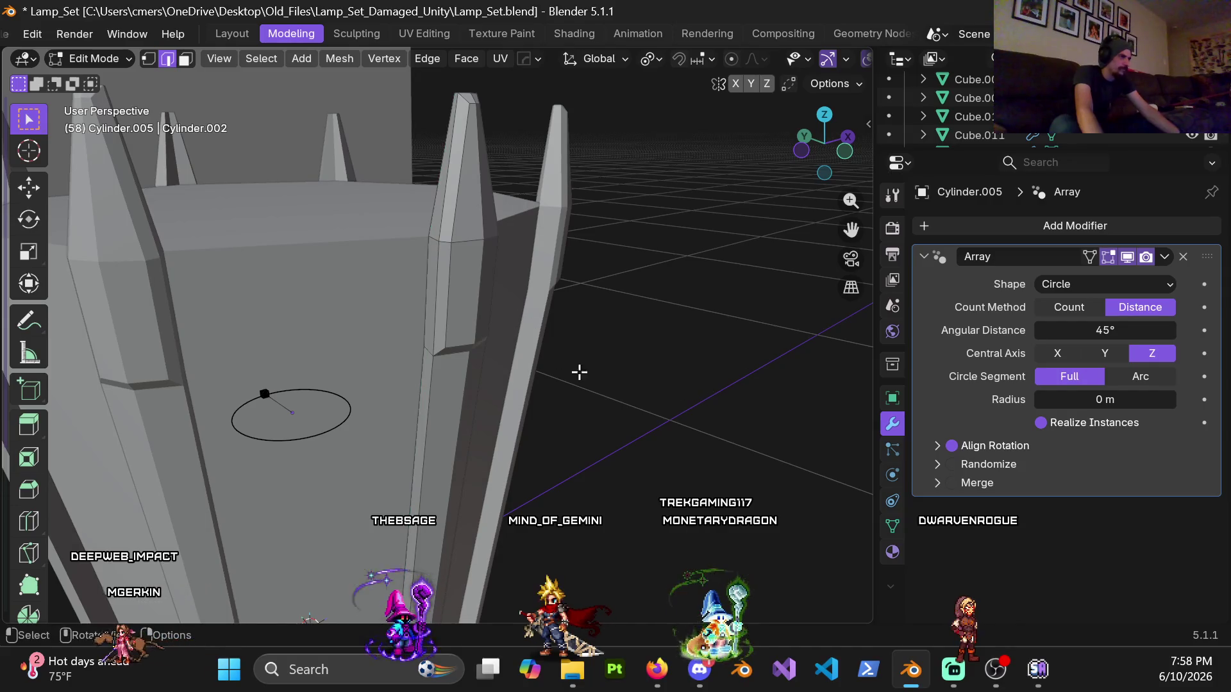
{"action": "middle_click_drag", "start_coordinate": [473, 343], "coordinate": [442, 317]}
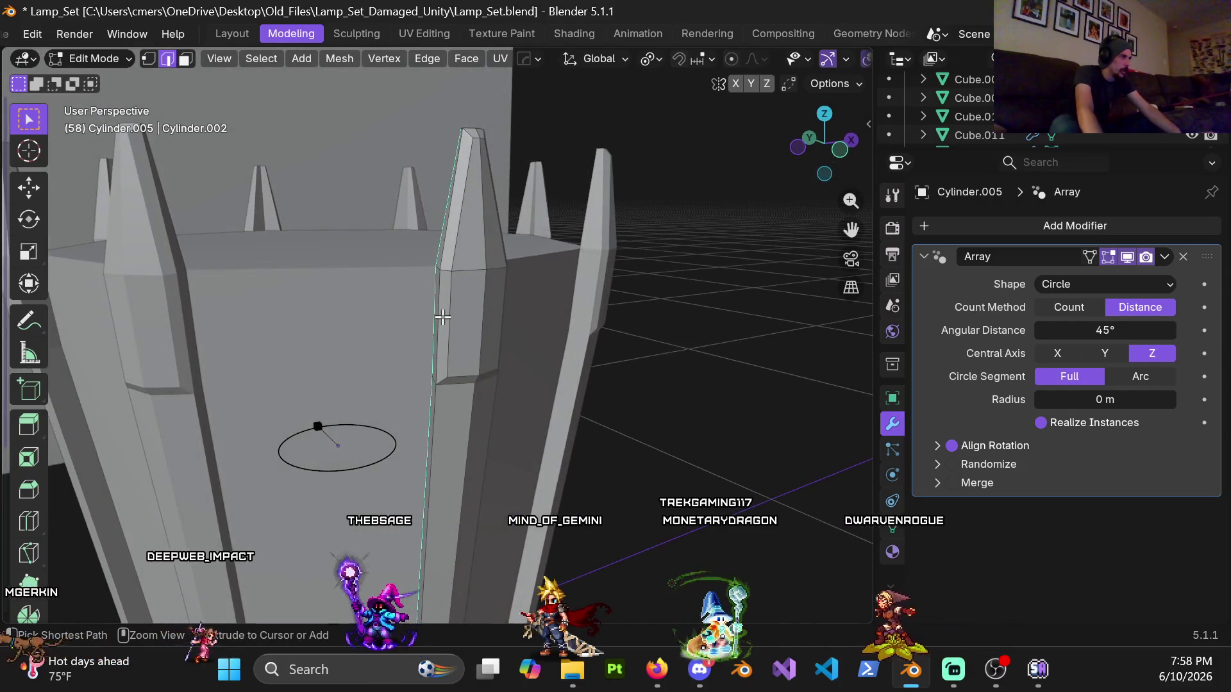
Step: Box-select the left pillar's narrow faces in X-ray and shift them slightly along global Y
{"action": "key", "text": "ctrl+z"}
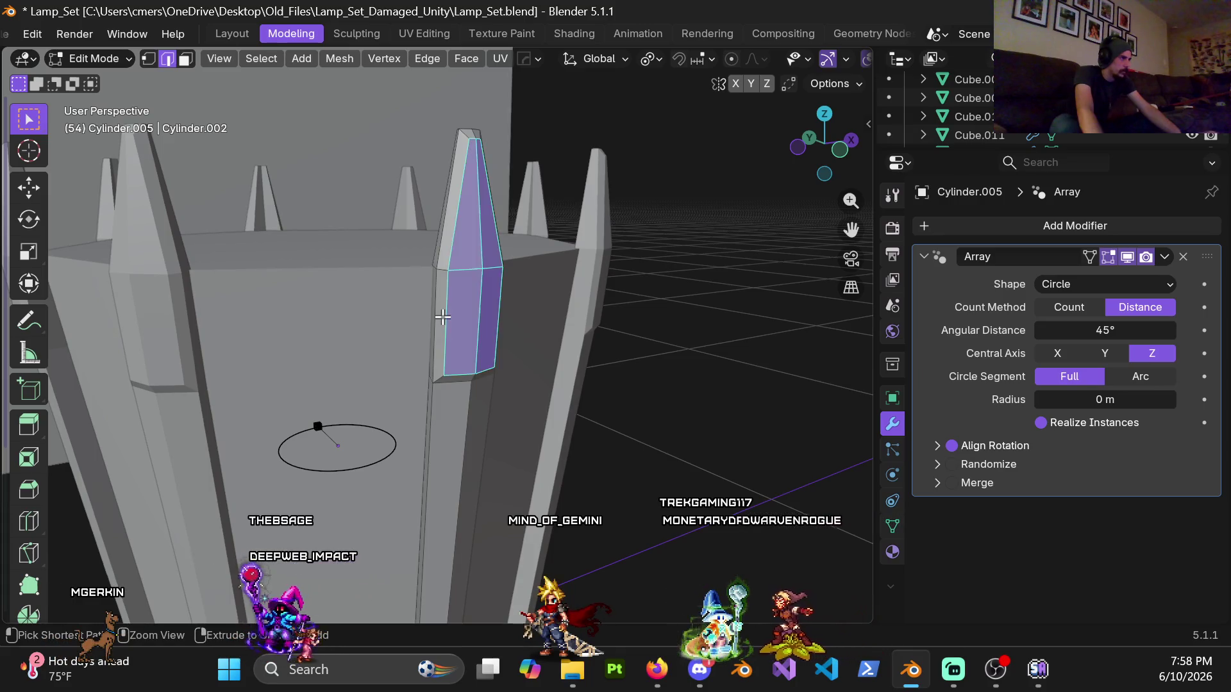
{"action": "key", "text": "ctrl+z"}
{"action": "key", "text": "ctrl+z"}
{"action": "mouse_move", "coordinate": [442, 317]}
{"action": "middle_mouse_down"}
{"action": "mouse_move", "coordinate": [278, 321]}
{"action": "mouse_move", "coordinate": [406, 335]}
{"action": "mouse_move", "coordinate": [365, 368]}
{"action": "mouse_move", "coordinate": [465, 415]}
{"action": "middle_mouse_up"}
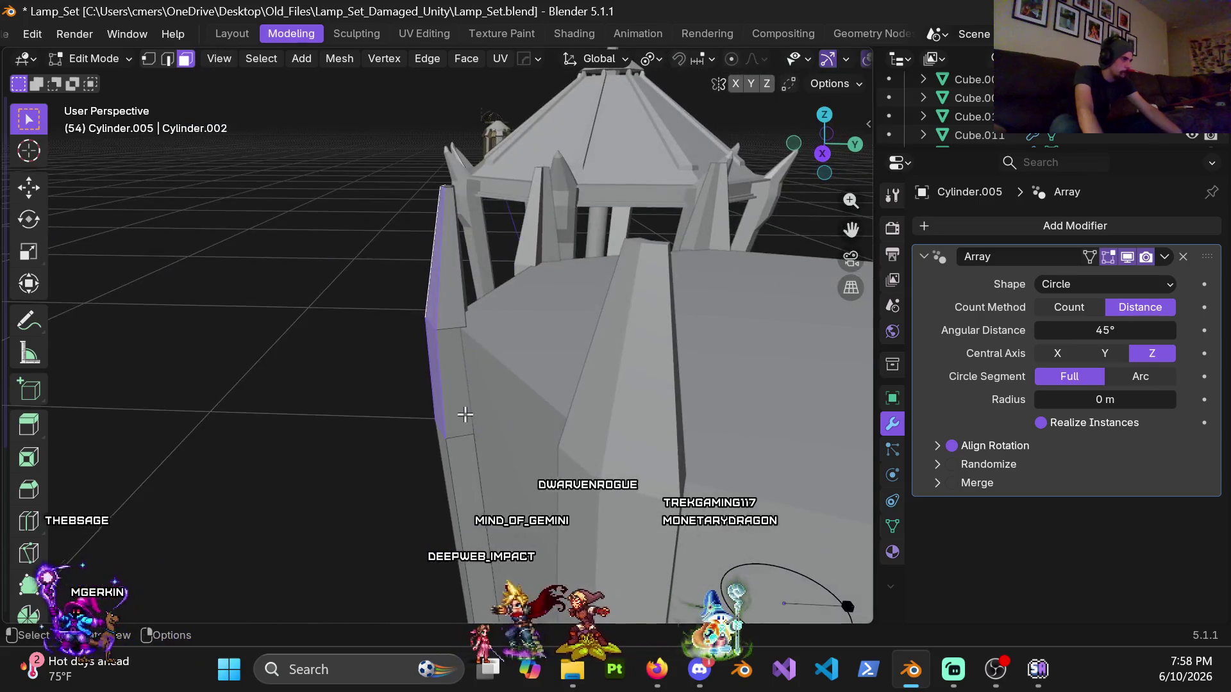
{"action": "key", "text": "alt+z"}
{"action": "mouse_move", "coordinate": [335, 110]}
{"action": "left_mouse_down"}
{"action": "mouse_move", "coordinate": [648, 549]}
{"action": "mouse_move", "coordinate": [519, 470]}
{"action": "left_mouse_up"}
{"action": "key", "text": "alt+z"}
{"action": "scroll", "coordinate": [557, 454], "scroll_direction": "up", "scroll_amount": 2}
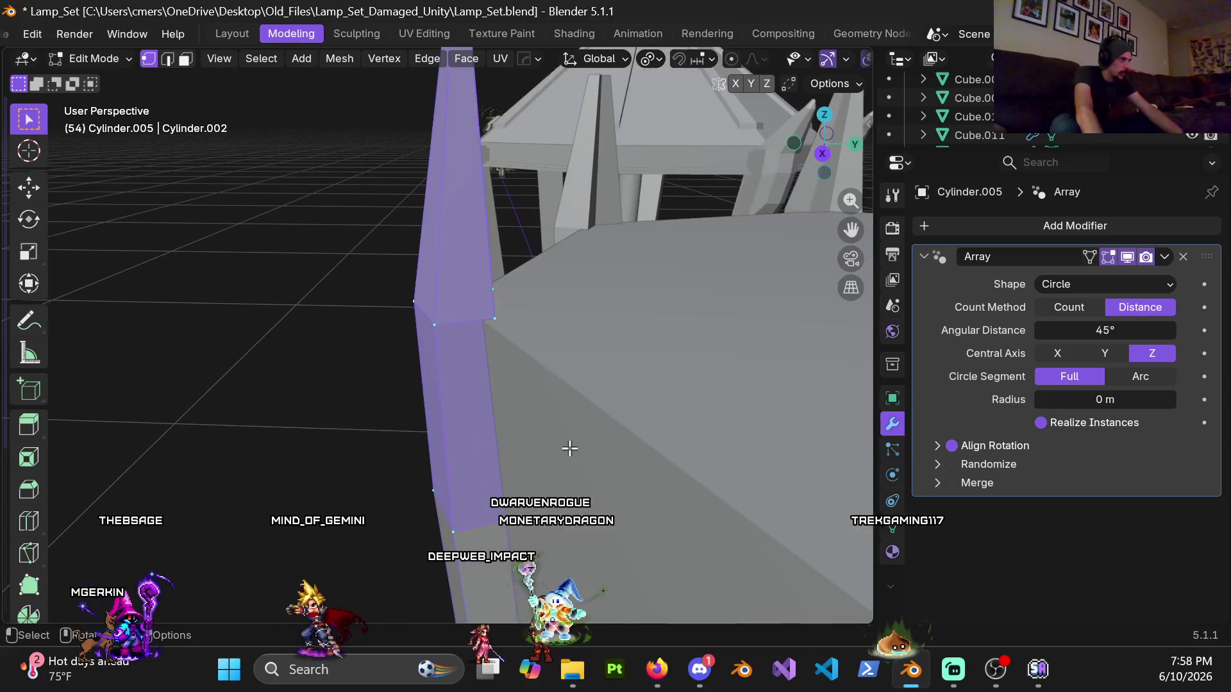
{"action": "key", "text": "y"}
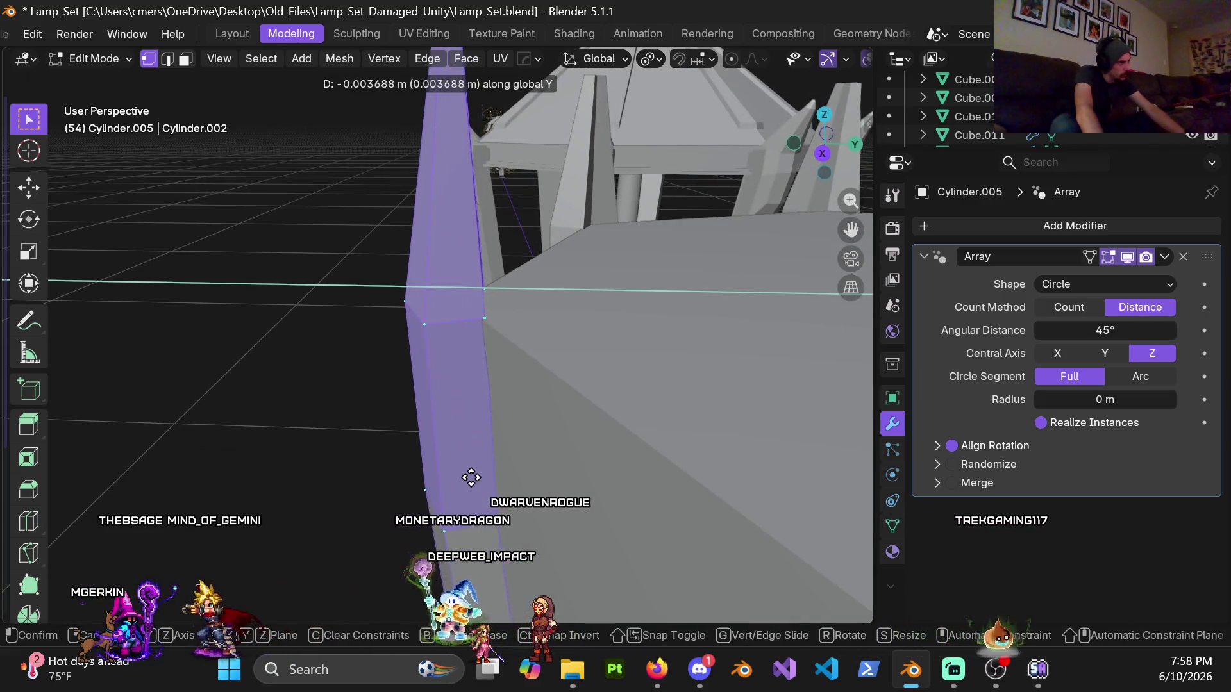
{"action": "left_click", "coordinate": [449, 482]}
{"action": "middle_click_drag", "start_coordinate": [480, 351], "coordinate": [489, 384]}
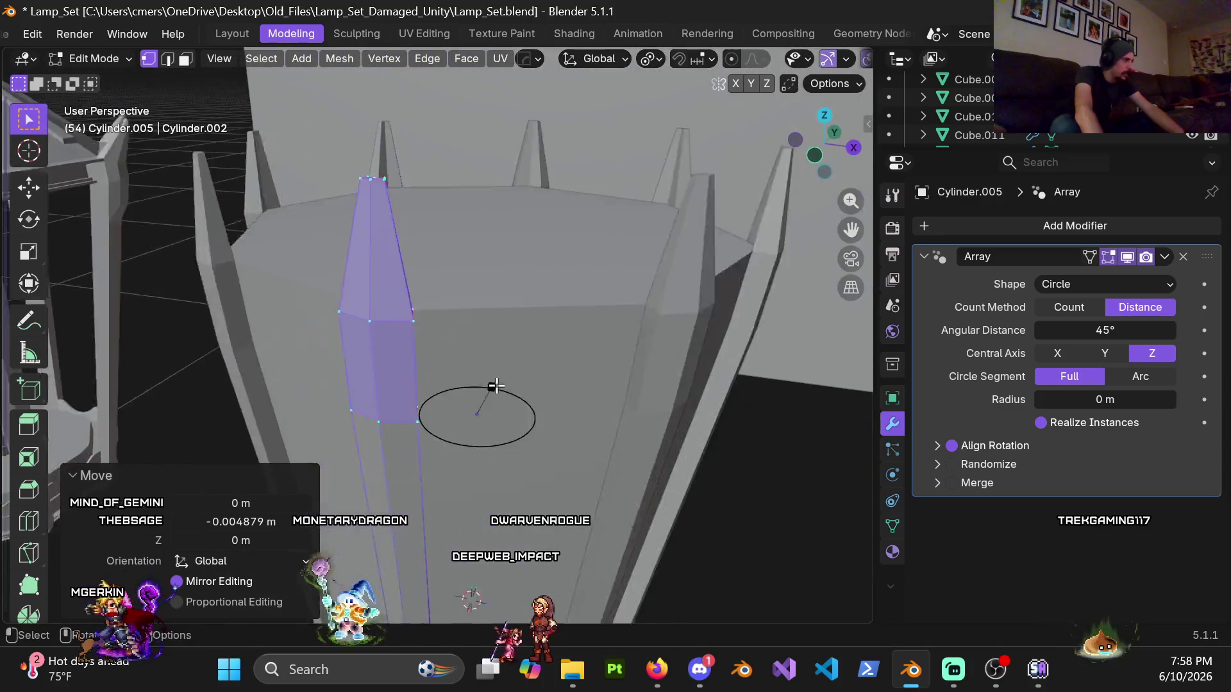
{"action": "scroll", "coordinate": [453, 351], "scroll_direction": "down", "scroll_amount": 3}
Step: Switch to Object Mode and back into Edit Mode, then select an edge loop in edge mode
{"action": "key", "text": "ctrl+Tab"}
{"action": "left_click", "coordinate": [20, 291]}
{"action": "scroll", "coordinate": [501, 266], "scroll_direction": "up", "scroll_amount": 6}
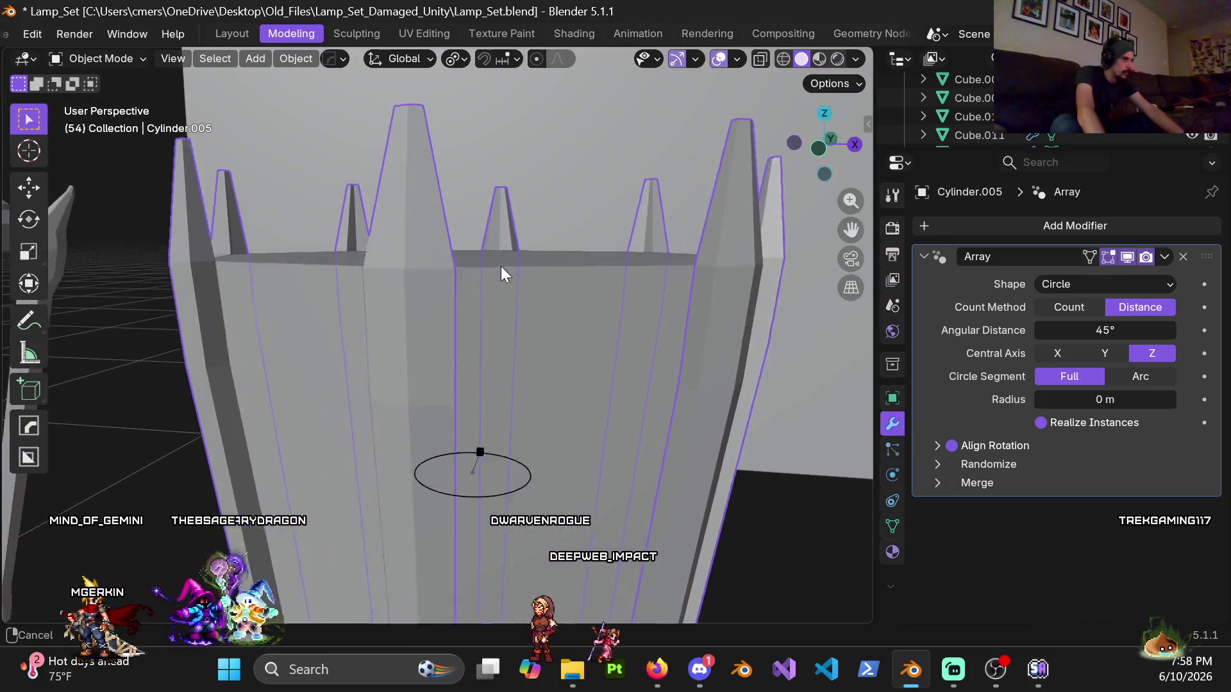
{"action": "scroll", "coordinate": [551, 314], "scroll_direction": "down", "scroll_amount": 3}
{"action": "mouse_move", "coordinate": [484, 344]}
{"action": "middle_mouse_down"}
{"action": "mouse_move", "coordinate": [382, 305]}
{"action": "mouse_move", "coordinate": [429, 352]}
{"action": "mouse_move", "coordinate": [637, 357]}
{"action": "mouse_move", "coordinate": [548, 369]}
{"action": "mouse_move", "coordinate": [484, 267]}
{"action": "mouse_move", "coordinate": [412, 377]}
{"action": "mouse_move", "coordinate": [294, 370]}
{"action": "mouse_move", "coordinate": [429, 384]}
{"action": "mouse_move", "coordinate": [372, 366]}
{"action": "mouse_move", "coordinate": [405, 313]}
{"action": "mouse_move", "coordinate": [439, 412]}
{"action": "mouse_move", "coordinate": [432, 522]}
{"action": "mouse_move", "coordinate": [410, 388]}
{"action": "mouse_move", "coordinate": [275, 368]}
{"action": "mouse_move", "coordinate": [393, 381]}
{"action": "middle_mouse_up"}
{"action": "key", "text": "Tab"}
{"action": "left_click", "coordinate": [358, 382], "text": "alt"}
{"action": "key", "text": "2"}
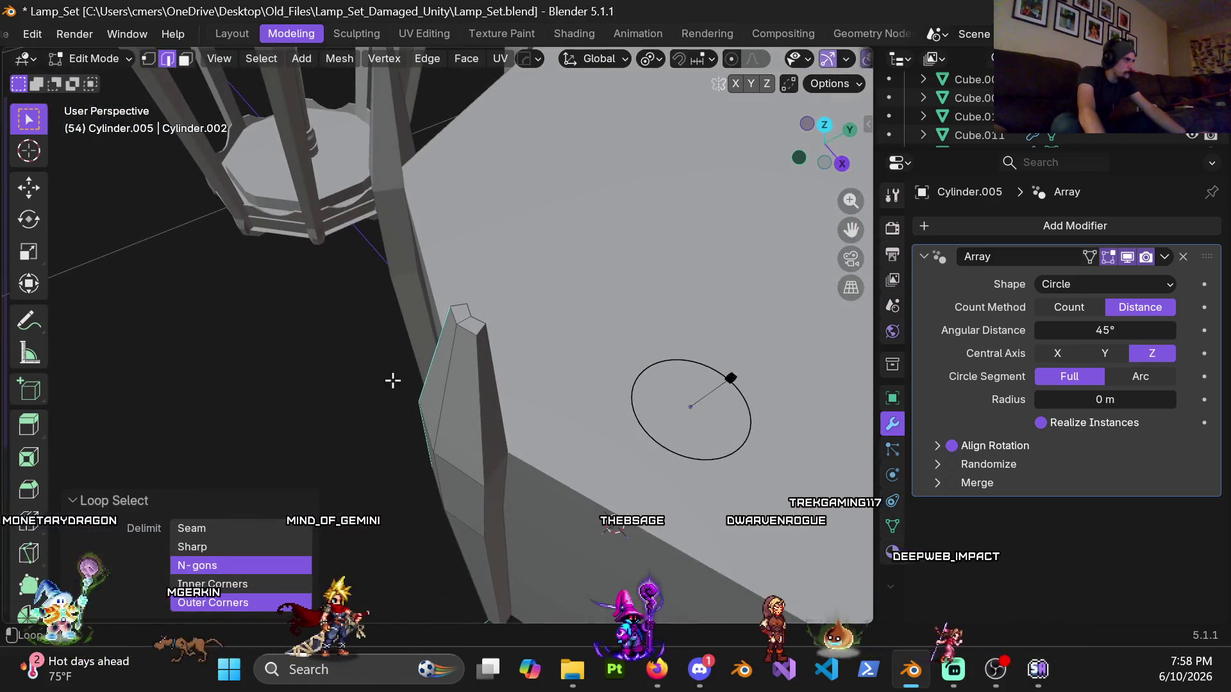
Step: Bevel the edges around the pillar's end face with profile shape 1
{"action": "scroll", "coordinate": [499, 340], "scroll_direction": "up", "scroll_amount": 2}
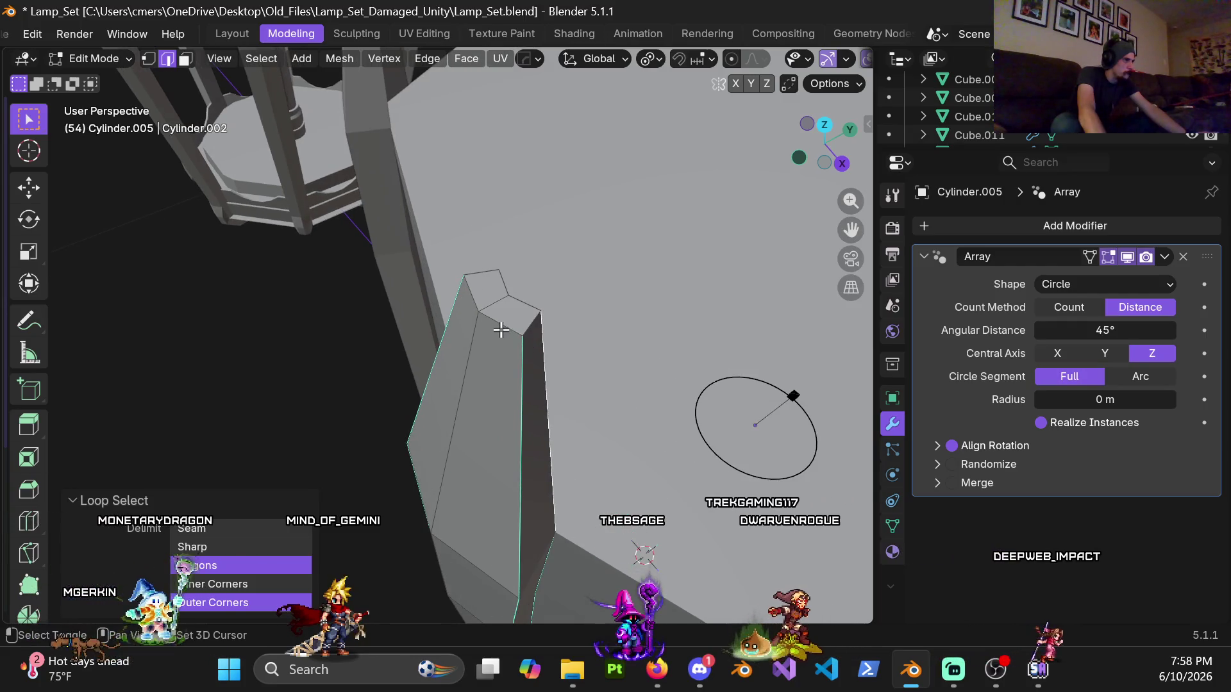
{"action": "mouse_move", "coordinate": [515, 308]}
{"action": "middle_mouse_down", "text": "shift"}
{"action": "mouse_move", "coordinate": [503, 434]}
{"action": "mouse_move", "coordinate": [489, 330]}
{"action": "mouse_move", "coordinate": [476, 349]}
{"action": "middle_mouse_up", "text": "shift"}
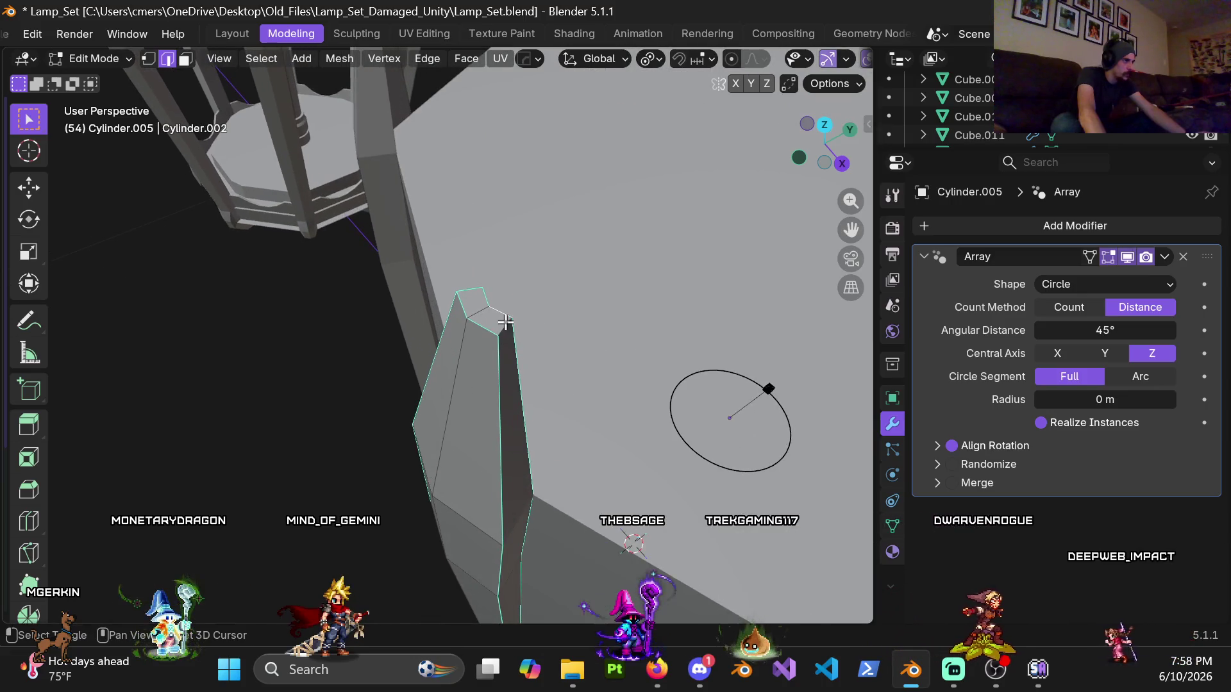
{"action": "scroll", "coordinate": [506, 322], "scroll_direction": "down", "scroll_amount": 5}
{"action": "mouse_move", "coordinate": [475, 486]}
{"action": "middle_mouse_down"}
{"action": "mouse_move", "coordinate": [473, 375]}
{"action": "mouse_move", "coordinate": [483, 367]}
{"action": "middle_mouse_up"}
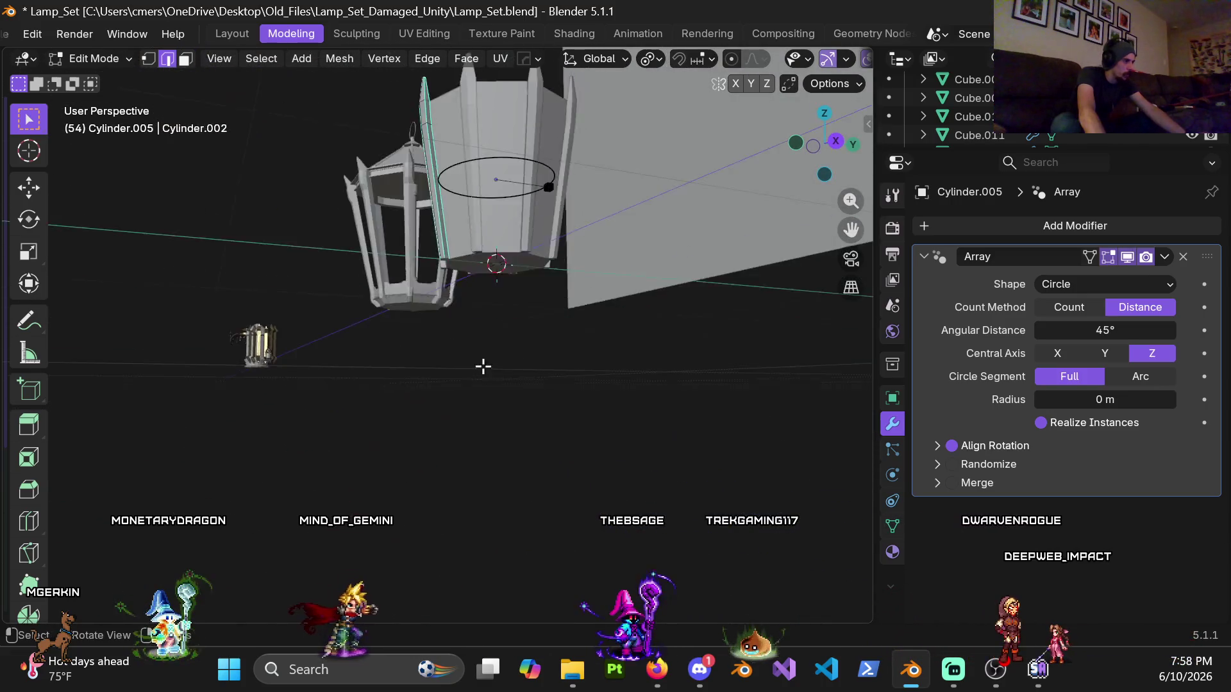
{"action": "scroll", "coordinate": [483, 367], "scroll_direction": "up", "scroll_amount": 8}
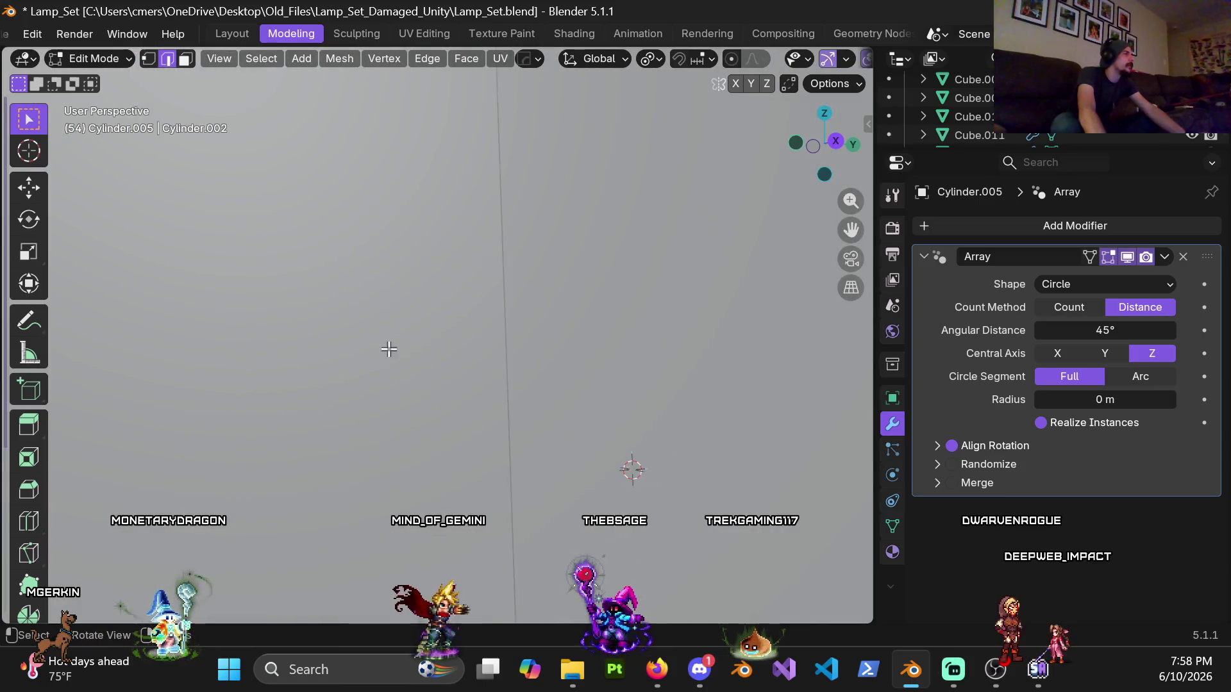
{"action": "scroll", "coordinate": [389, 349], "scroll_direction": "down", "scroll_amount": 5}
{"action": "mouse_move", "coordinate": [389, 349]}
{"action": "middle_mouse_down"}
{"action": "mouse_move", "coordinate": [462, 300]}
{"action": "mouse_move", "coordinate": [445, 292]}
{"action": "middle_mouse_up"}
{"action": "left_click", "coordinate": [365, 350], "text": "alt+shift"}
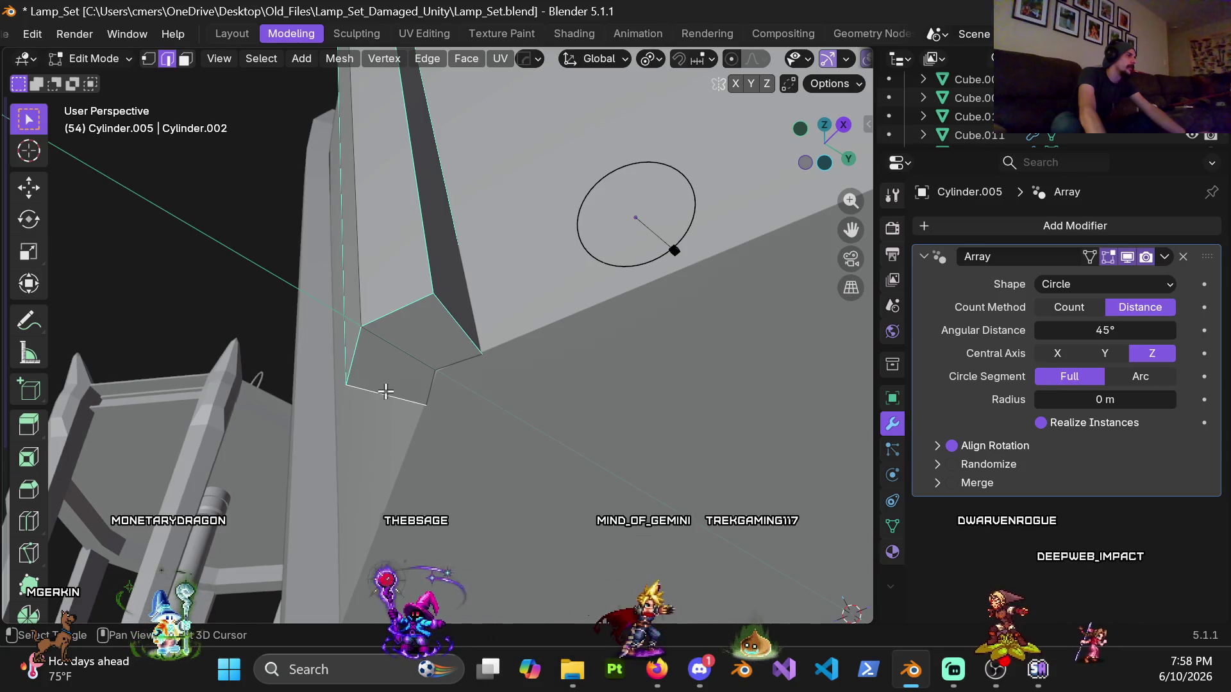
{"action": "key", "text": "ctrl+b"}
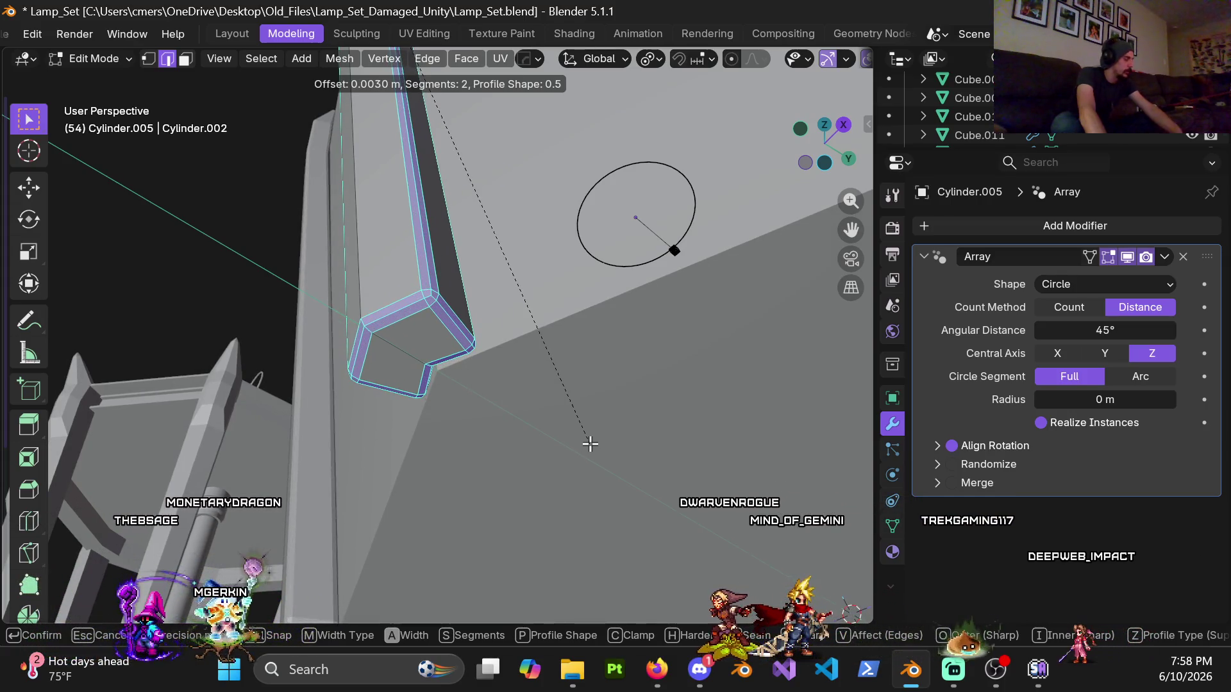
{"action": "key", "text": "p"}
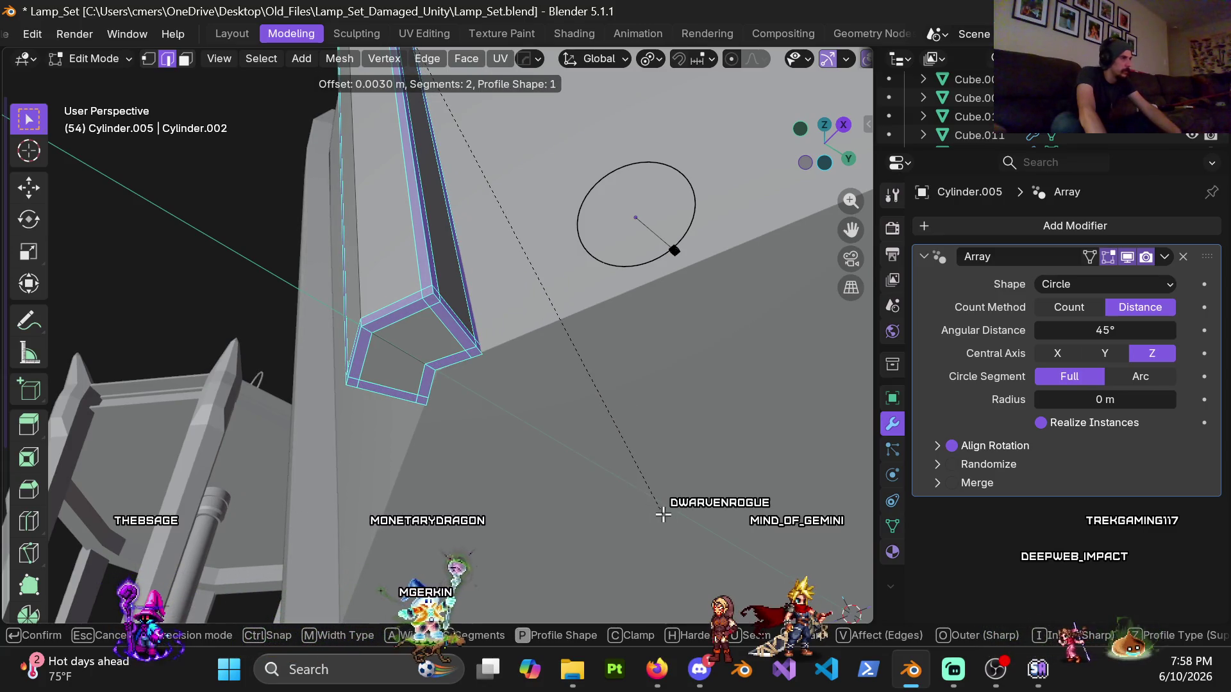
{"action": "left_click", "coordinate": [664, 514]}
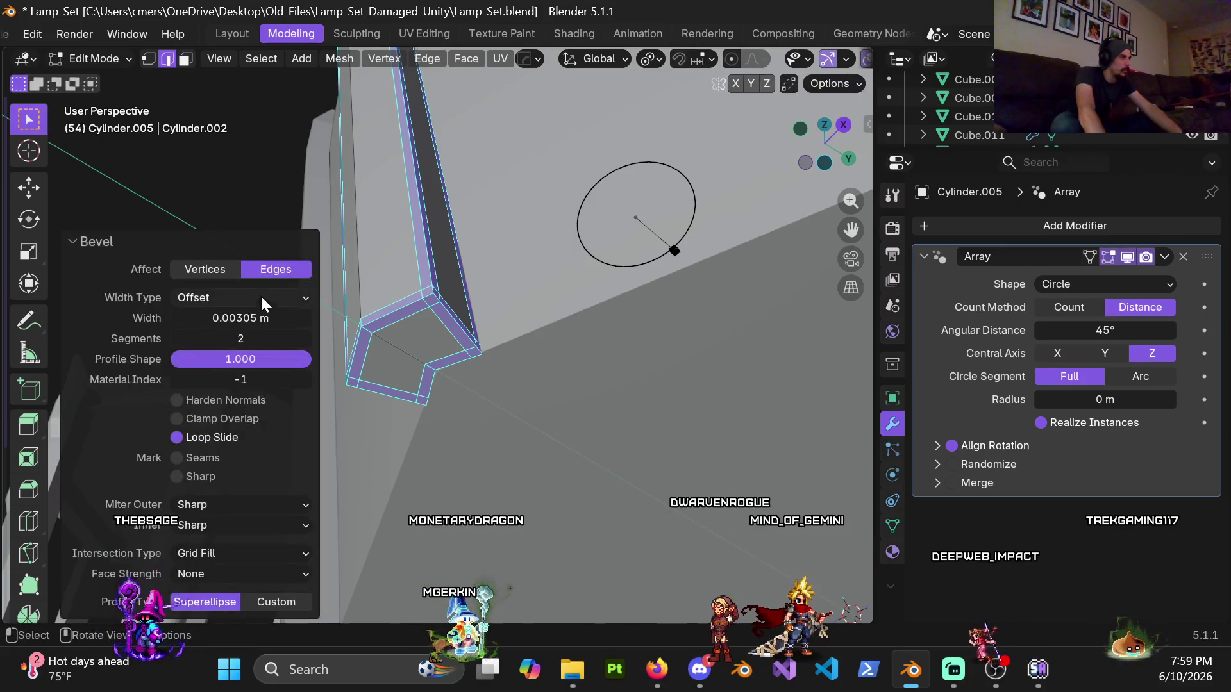
Step: Set the bevel width to 0.001 and return to Object Mode
{"action": "mouse_move", "coordinate": [407, 289]}
{"action": "middle_mouse_down"}
{"action": "mouse_move", "coordinate": [407, 344]}
{"action": "mouse_move", "coordinate": [357, 263]}
{"action": "mouse_move", "coordinate": [527, 324]}
{"action": "mouse_move", "coordinate": [609, 326]}
{"action": "middle_mouse_up"}
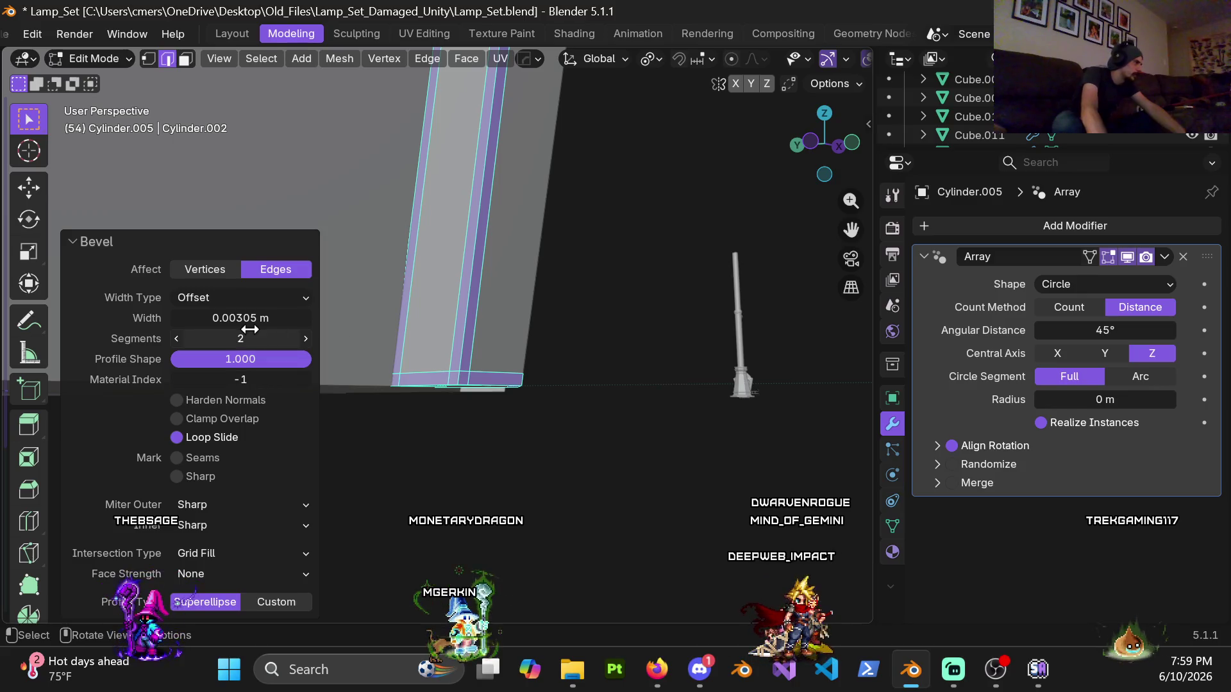
{"action": "type", "text": "0.001"}
{"action": "key", "text": "Return"}
{"action": "scroll", "coordinate": [449, 289], "scroll_direction": "up", "scroll_amount": 3}
{"action": "mouse_move", "coordinate": [448, 288]}
{"action": "middle_mouse_down"}
{"action": "mouse_move", "coordinate": [384, 256]}
{"action": "mouse_move", "coordinate": [340, 214]}
{"action": "mouse_move", "coordinate": [610, 292]}
{"action": "mouse_move", "coordinate": [511, 302]}
{"action": "mouse_move", "coordinate": [497, 184]}
{"action": "middle_mouse_up"}
{"action": "key", "text": "Tab"}
{"action": "scroll", "coordinate": [758, 403], "scroll_direction": "down", "scroll_amount": 2}
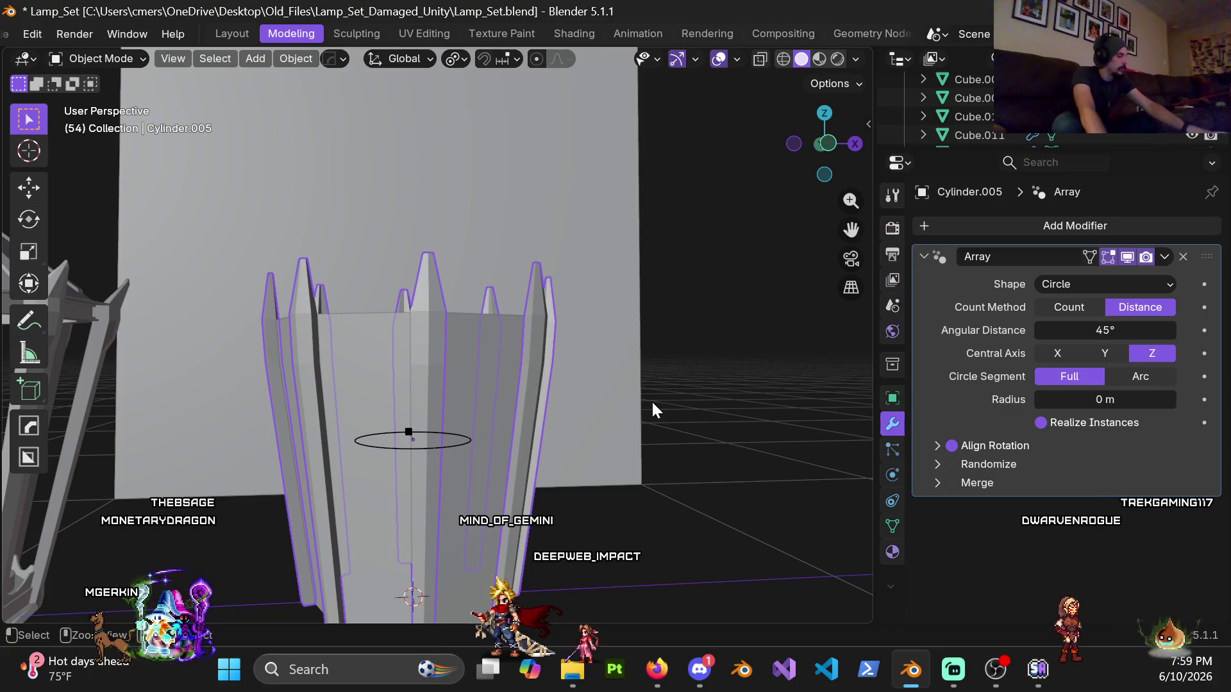
Step: Add a level-2 Subdivision modifier and Shade Auto Smooth to the spike pillars
{"action": "key", "text": "ctrl+2"}
{"action": "middle_click_drag", "start_coordinate": [484, 449], "coordinate": [433, 299]}
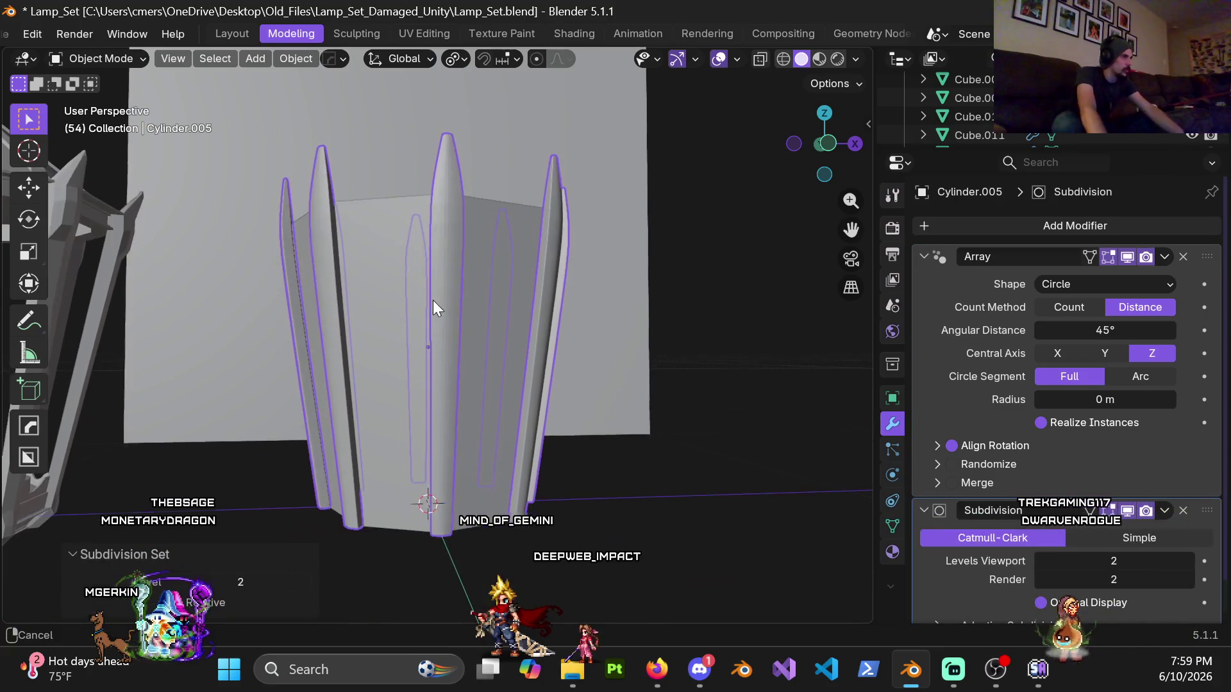
{"action": "right_click", "coordinate": [433, 310]}
{"action": "left_click", "coordinate": [356, 250]}
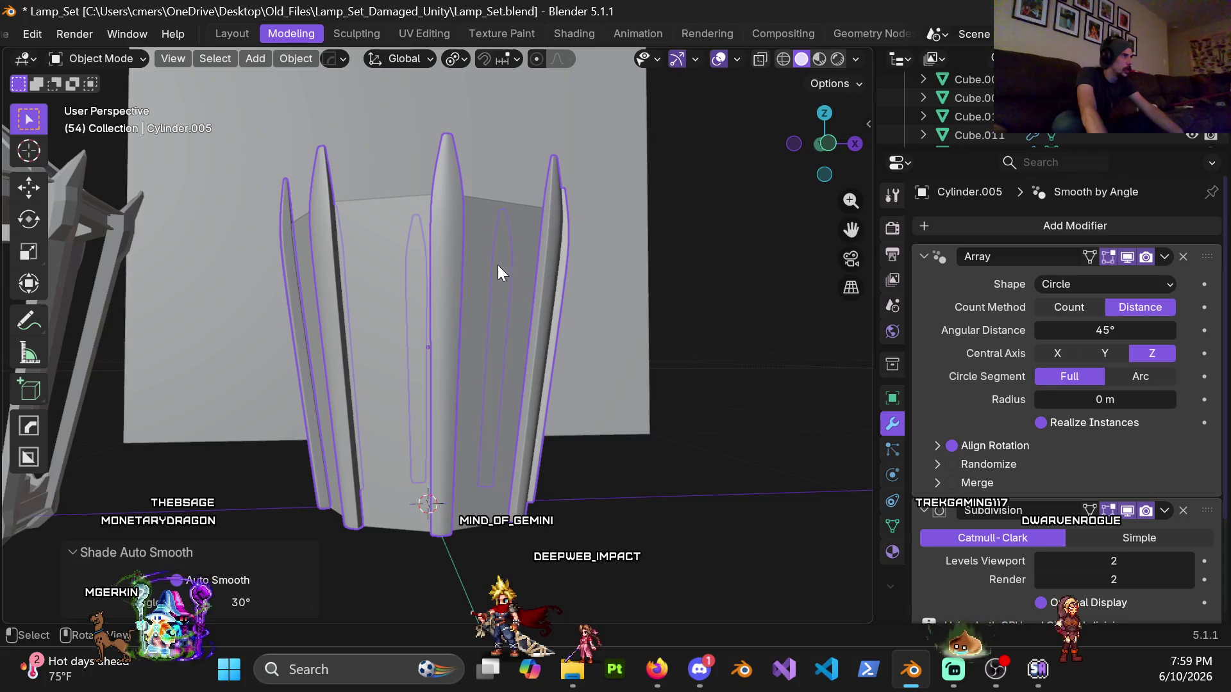
{"action": "scroll", "coordinate": [449, 276], "scroll_direction": "down", "scroll_amount": 3}
{"action": "mouse_move", "coordinate": [394, 283]}
{"action": "middle_mouse_down"}
{"action": "mouse_move", "coordinate": [421, 310]}
{"action": "mouse_move", "coordinate": [294, 310]}
{"action": "mouse_move", "coordinate": [404, 233]}
{"action": "mouse_move", "coordinate": [432, 335]}
{"action": "mouse_move", "coordinate": [415, 317]}
{"action": "mouse_move", "coordinate": [410, 334]}
{"action": "middle_mouse_up"}
{"action": "scroll", "coordinate": [421, 309], "scroll_direction": "up", "scroll_amount": 5}
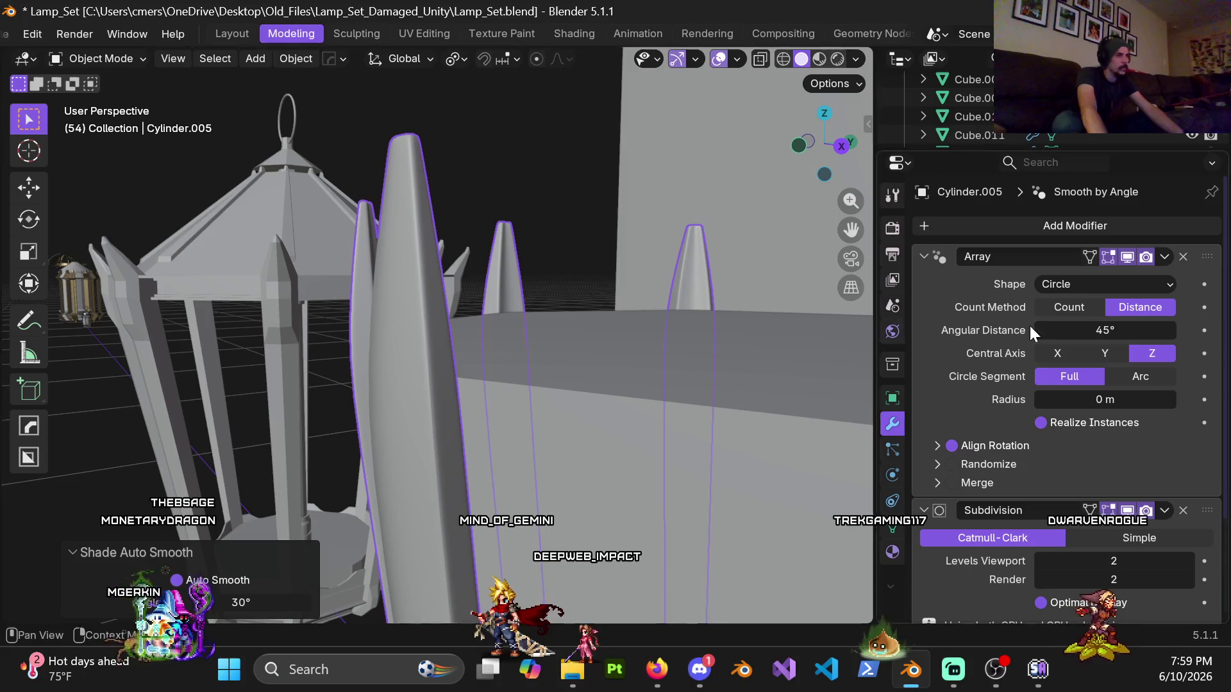
Step: Assign the existing gold 'Material' to the spikes and inspect them
{"action": "left_click", "coordinate": [892, 551]}
{"action": "left_click", "coordinate": [926, 304]}
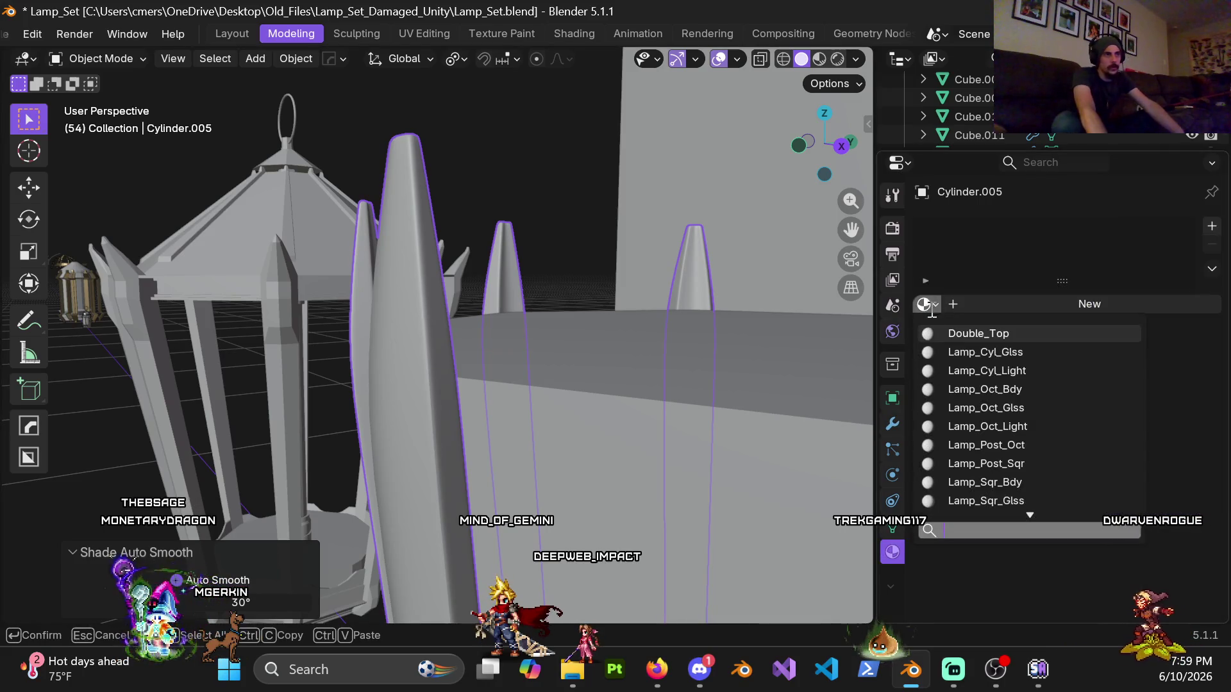
{"action": "scroll", "coordinate": [968, 428], "scroll_direction": "down", "scroll_amount": 10}
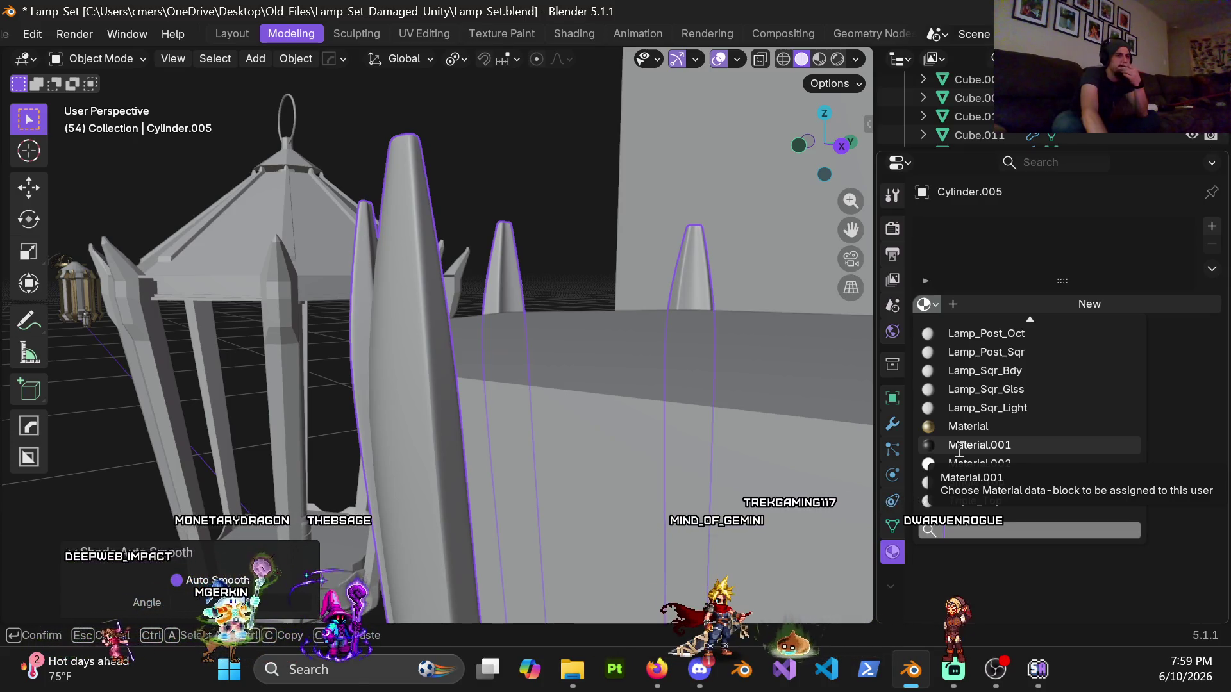
{"action": "left_click", "coordinate": [960, 433]}
{"action": "mouse_move", "coordinate": [833, 423]}
{"action": "middle_mouse_down"}
{"action": "mouse_move", "coordinate": [694, 409]}
{"action": "mouse_move", "coordinate": [562, 482]}
{"action": "middle_mouse_up"}
{"action": "mouse_move", "coordinate": [457, 466]}
{"action": "middle_mouse_down"}
{"action": "mouse_move", "coordinate": [408, 436]}
{"action": "mouse_move", "coordinate": [476, 354]}
{"action": "mouse_move", "coordinate": [645, 371]}
{"action": "mouse_move", "coordinate": [538, 361]}
{"action": "mouse_move", "coordinate": [490, 423]}
{"action": "mouse_move", "coordinate": [327, 373]}
{"action": "mouse_move", "coordinate": [455, 373]}
{"action": "mouse_move", "coordinate": [370, 315]}
{"action": "mouse_move", "coordinate": [370, 298]}
{"action": "mouse_move", "coordinate": [424, 412]}
{"action": "mouse_move", "coordinate": [560, 459]}
{"action": "mouse_move", "coordinate": [494, 321]}
{"action": "mouse_move", "coordinate": [521, 303]}
{"action": "mouse_move", "coordinate": [709, 355]}
{"action": "mouse_move", "coordinate": [527, 395]}
{"action": "mouse_move", "coordinate": [510, 317]}
{"action": "mouse_move", "coordinate": [584, 298]}
{"action": "mouse_move", "coordinate": [494, 318]}
{"action": "mouse_move", "coordinate": [483, 336]}
{"action": "middle_mouse_up"}
{"action": "key", "text": "Tab"}
{"action": "mouse_move", "coordinate": [376, 316]}
{"action": "middle_mouse_down"}
{"action": "mouse_move", "coordinate": [412, 385]}
{"action": "mouse_move", "coordinate": [418, 328]}
{"action": "middle_mouse_up"}
{"action": "mouse_move", "coordinate": [606, 359]}
{"action": "middle_mouse_down"}
{"action": "mouse_move", "coordinate": [508, 211]}
{"action": "mouse_move", "coordinate": [492, 348]}
{"action": "mouse_move", "coordinate": [500, 338]}
{"action": "mouse_move", "coordinate": [470, 321]}
{"action": "mouse_move", "coordinate": [530, 266]}
{"action": "mouse_move", "coordinate": [480, 282]}
{"action": "mouse_move", "coordinate": [456, 325]}
{"action": "mouse_move", "coordinate": [321, 376]}
{"action": "mouse_move", "coordinate": [186, 337]}
{"action": "mouse_move", "coordinate": [170, 305]}
{"action": "mouse_move", "coordinate": [481, 390]}
{"action": "mouse_move", "coordinate": [477, 359]}
{"action": "mouse_move", "coordinate": [518, 474]}
{"action": "mouse_move", "coordinate": [459, 378]}
{"action": "mouse_move", "coordinate": [444, 386]}
{"action": "middle_mouse_up"}
{"action": "key", "text": "Tab"}
{"action": "key", "text": "Tab"}
{"action": "scroll", "coordinate": [426, 360], "scroll_direction": "up", "scroll_amount": 5}
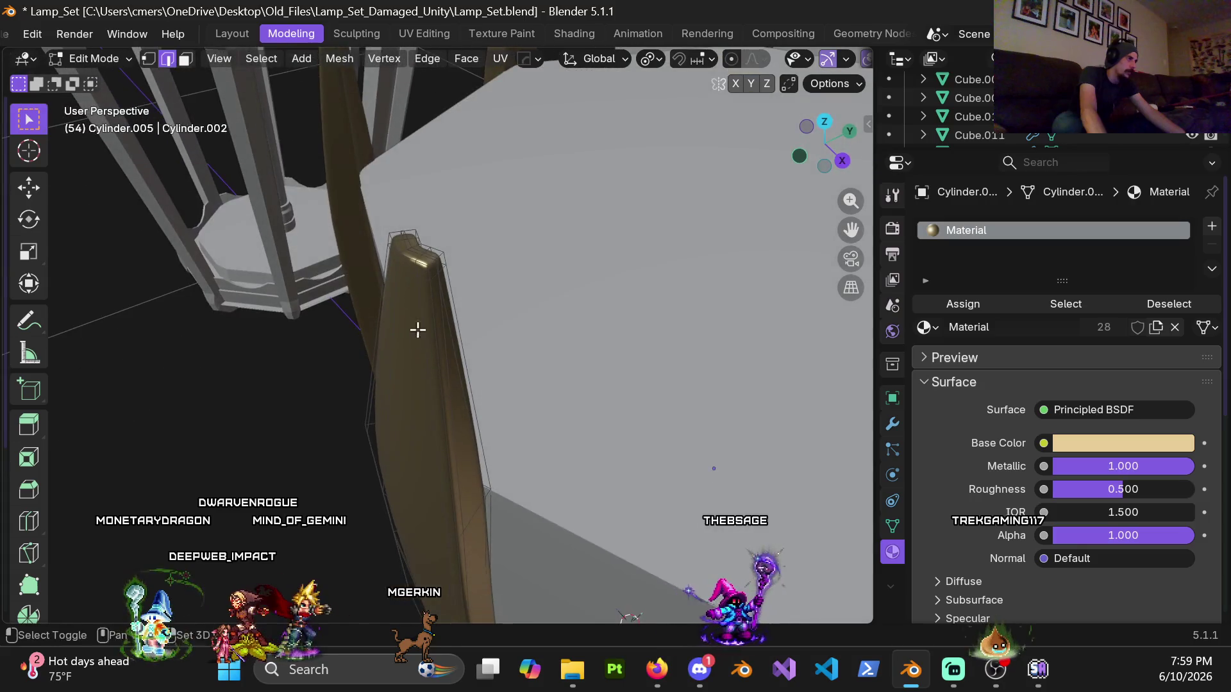
Step: Bevel the Cylinder.005 pillar's selected edges 0.002 m wide with 2 segments, then return to Object Mode
{"action": "mouse_move", "coordinate": [431, 350]}
{"action": "middle_mouse_down"}
{"action": "mouse_move", "coordinate": [308, 360]}
{"action": "mouse_move", "coordinate": [316, 335]}
{"action": "mouse_move", "coordinate": [357, 333]}
{"action": "middle_mouse_up"}
{"action": "key", "text": "Tab"}
{"action": "key", "text": "Tab"}
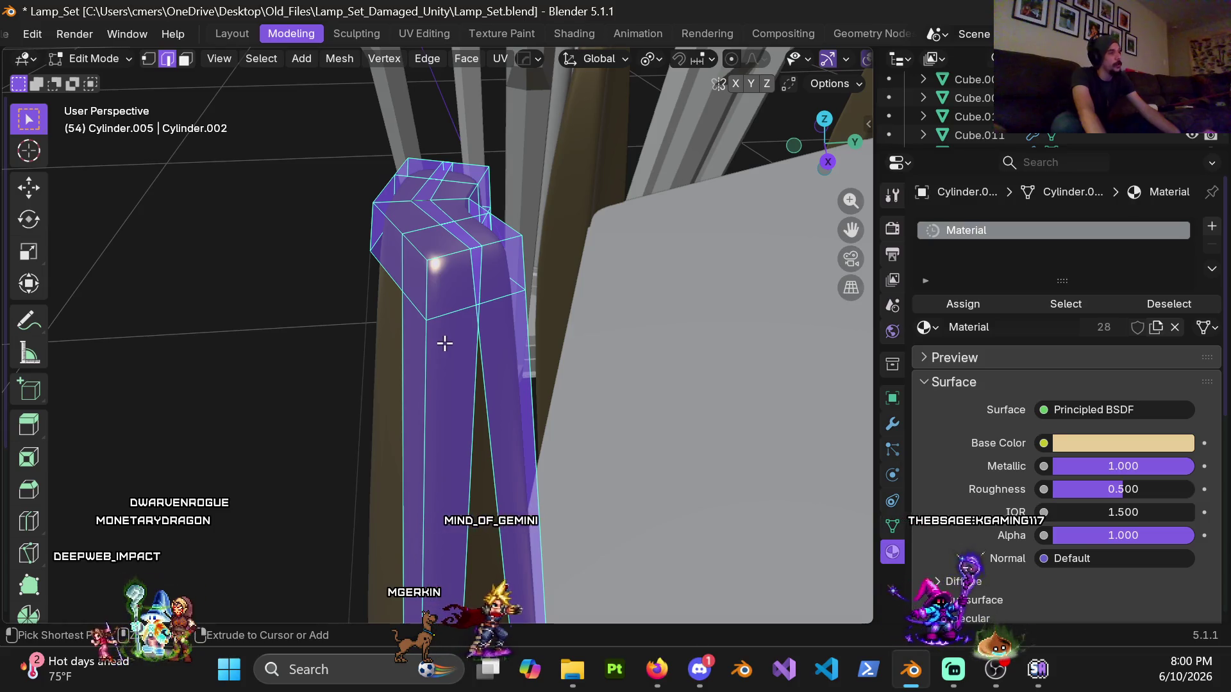
{"action": "key", "text": "ctrl+z"}
{"action": "key", "text": "ctrl+z"}
{"action": "key", "text": "ctrl+z"}
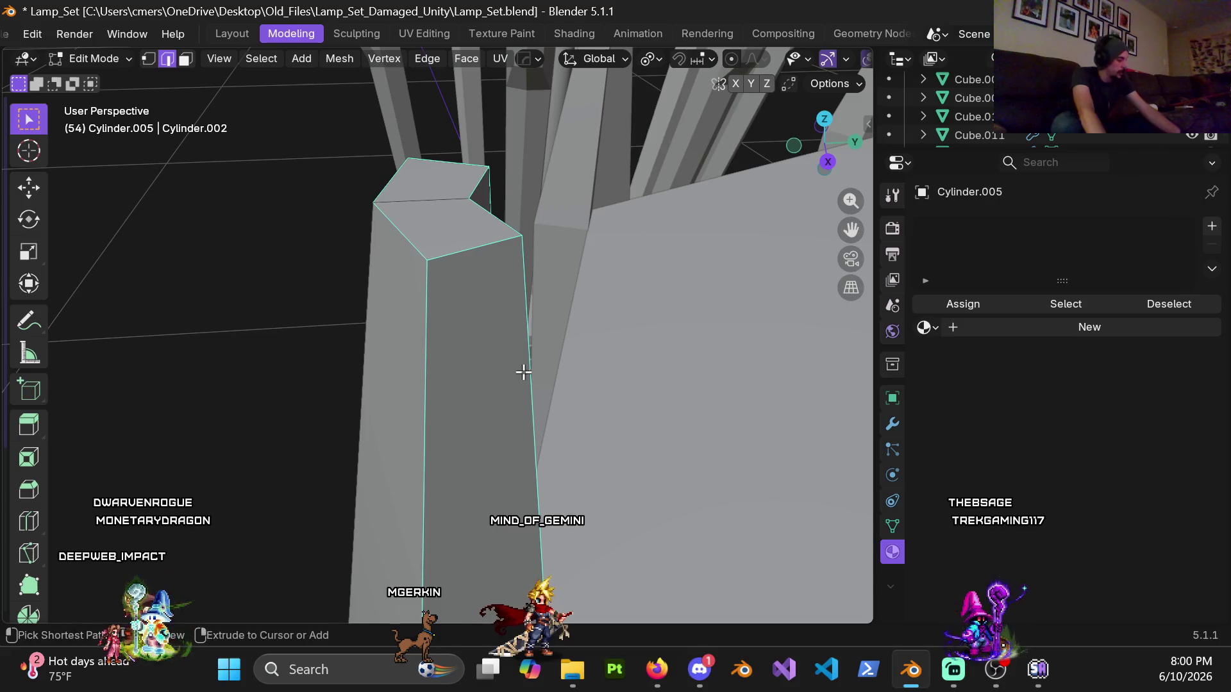
{"action": "key", "text": "ctrl+b"}
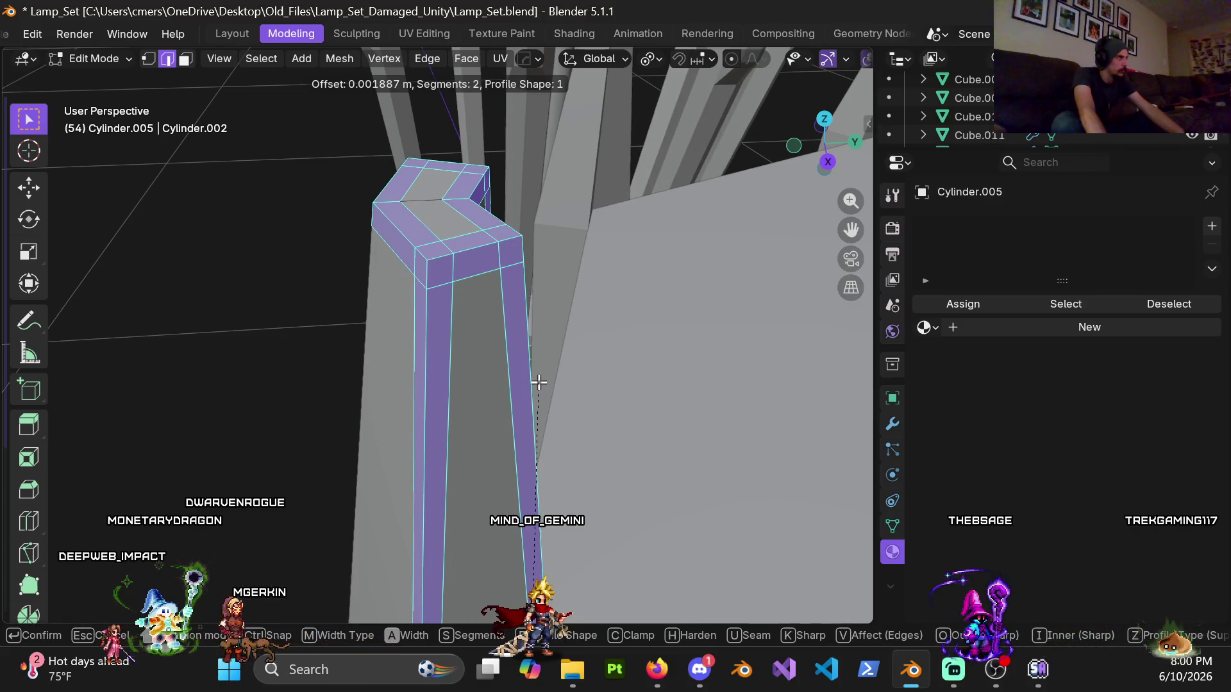
{"action": "left_click", "coordinate": [539, 379]}
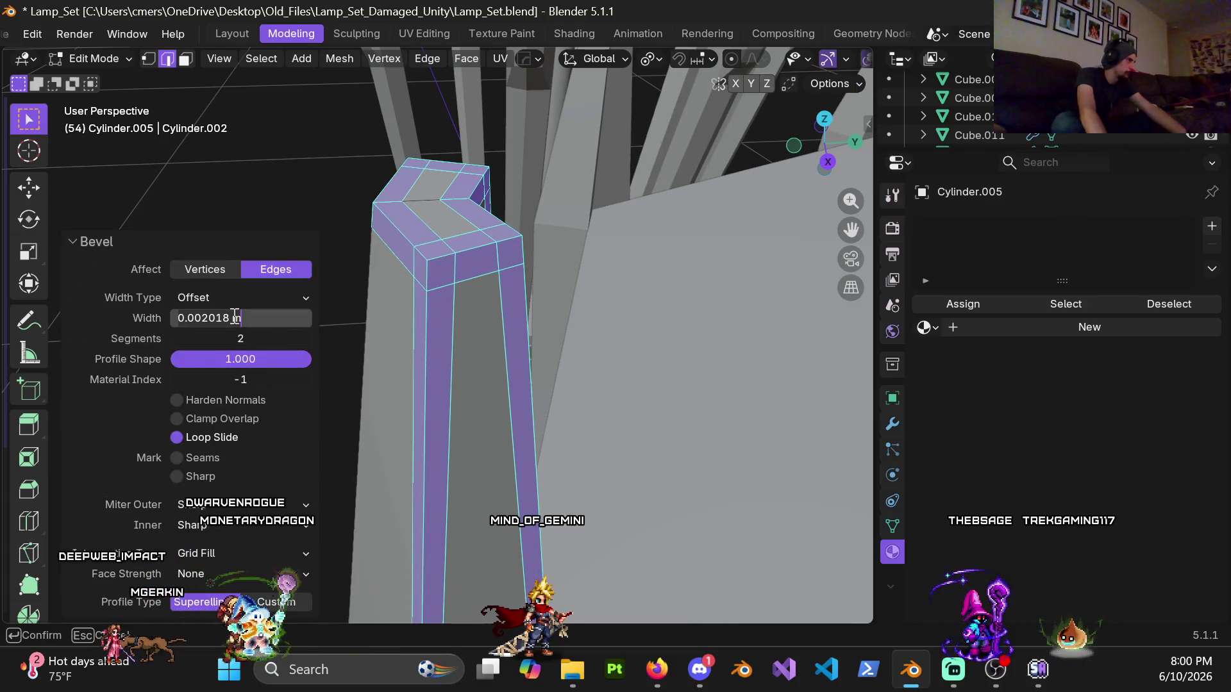
{"action": "type", "text": ".02"}
{"action": "key", "text": "Return"}
{"action": "mouse_move", "coordinate": [369, 350]}
{"action": "middle_mouse_down"}
{"action": "mouse_move", "coordinate": [489, 390]}
{"action": "mouse_move", "coordinate": [453, 390]}
{"action": "mouse_move", "coordinate": [406, 362]}
{"action": "mouse_move", "coordinate": [478, 319]}
{"action": "mouse_move", "coordinate": [479, 271]}
{"action": "mouse_move", "coordinate": [421, 250]}
{"action": "mouse_move", "coordinate": [449, 282]}
{"action": "mouse_move", "coordinate": [426, 150]}
{"action": "mouse_move", "coordinate": [513, 395]}
{"action": "mouse_move", "coordinate": [494, 242]}
{"action": "mouse_move", "coordinate": [560, 393]}
{"action": "mouse_move", "coordinate": [460, 337]}
{"action": "mouse_move", "coordinate": [481, 247]}
{"action": "mouse_move", "coordinate": [783, 275]}
{"action": "mouse_move", "coordinate": [549, 412]}
{"action": "mouse_move", "coordinate": [494, 436]}
{"action": "mouse_move", "coordinate": [473, 426]}
{"action": "middle_mouse_up"}
{"action": "key", "text": "ctrl+Tab"}
{"action": "left_click", "coordinate": [809, 454]}
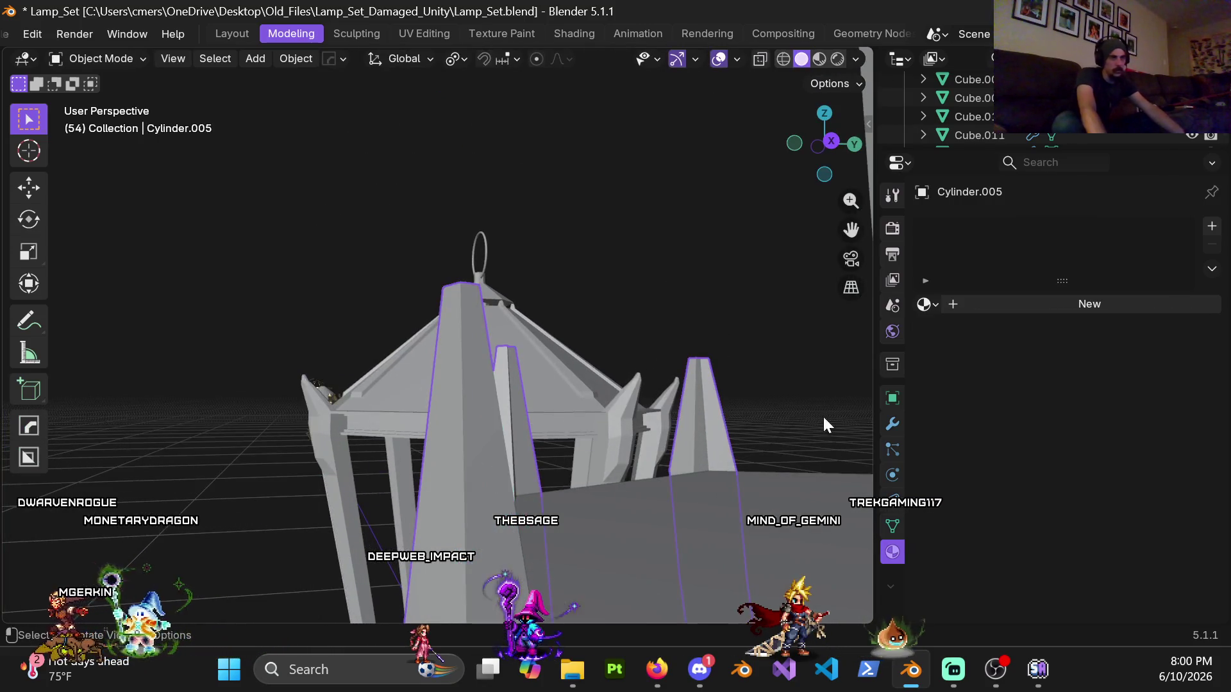
Step: Assign the gold 'Material' to the pillars, add level-2 subdivision and apply Shade Auto Smooth
{"action": "left_click", "coordinate": [925, 305]}
{"action": "scroll", "coordinate": [971, 442], "scroll_direction": "down", "scroll_amount": 6}
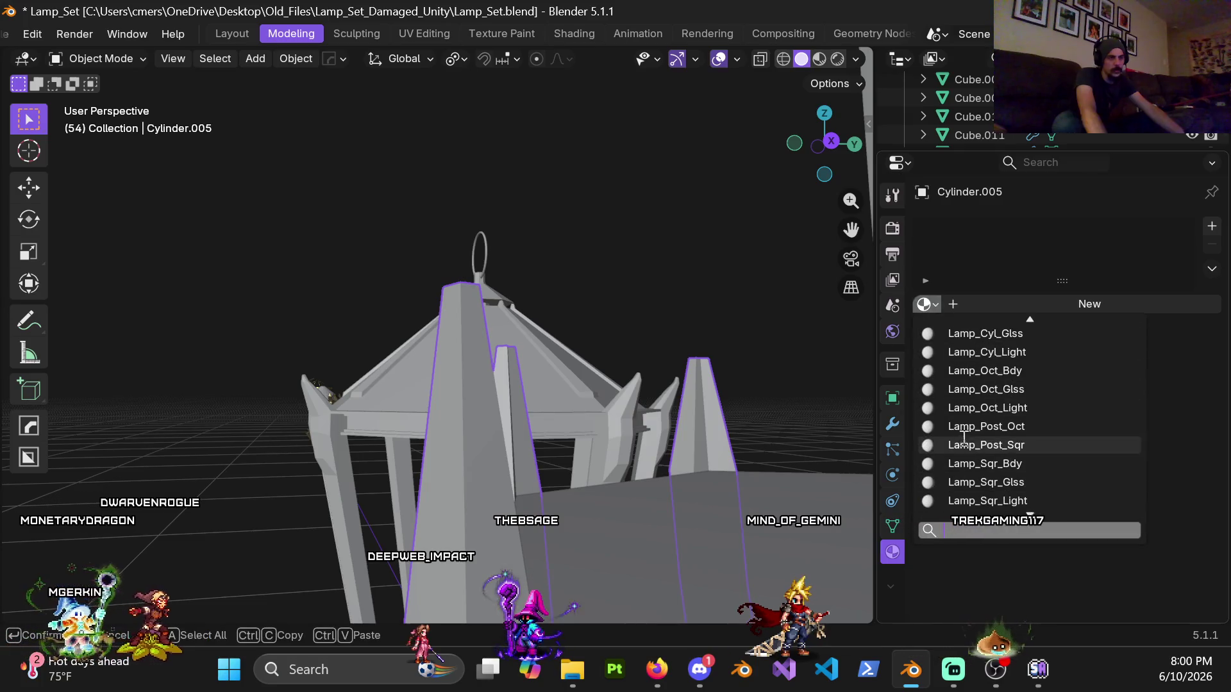
{"action": "left_click", "coordinate": [969, 445]}
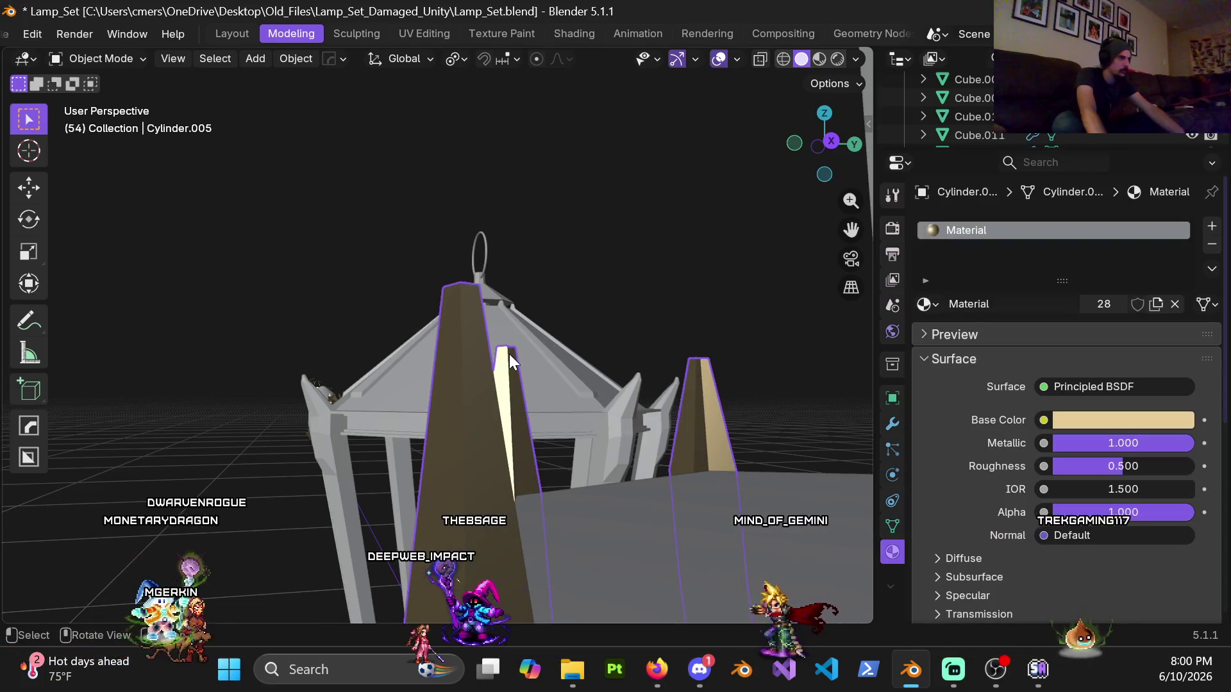
{"action": "key", "text": "ctrl+2"}
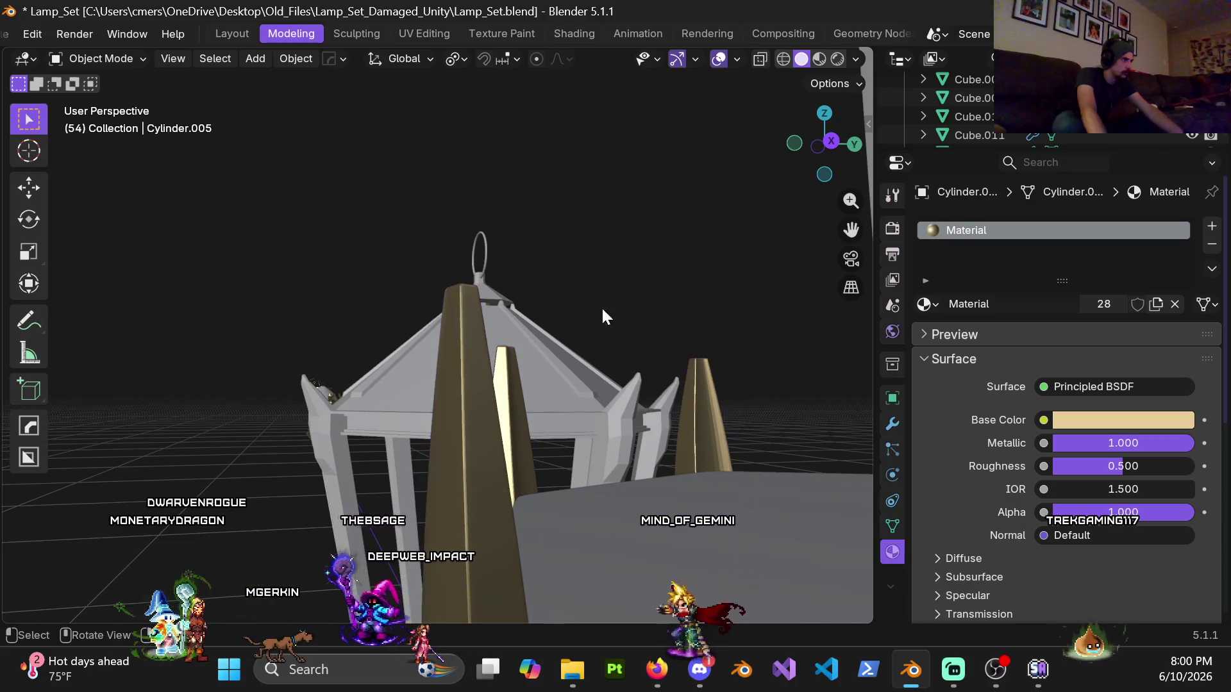
{"action": "right_click", "coordinate": [477, 428]}
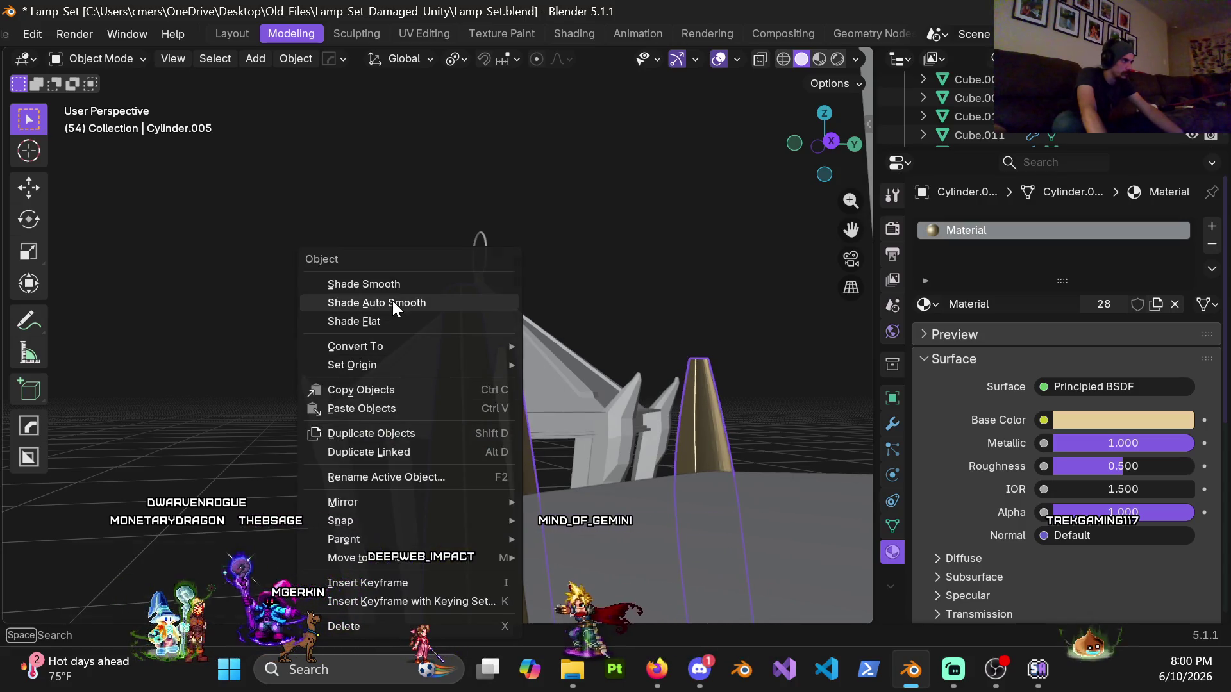
{"action": "left_click", "coordinate": [393, 301]}
{"action": "left_click", "coordinate": [703, 234]}
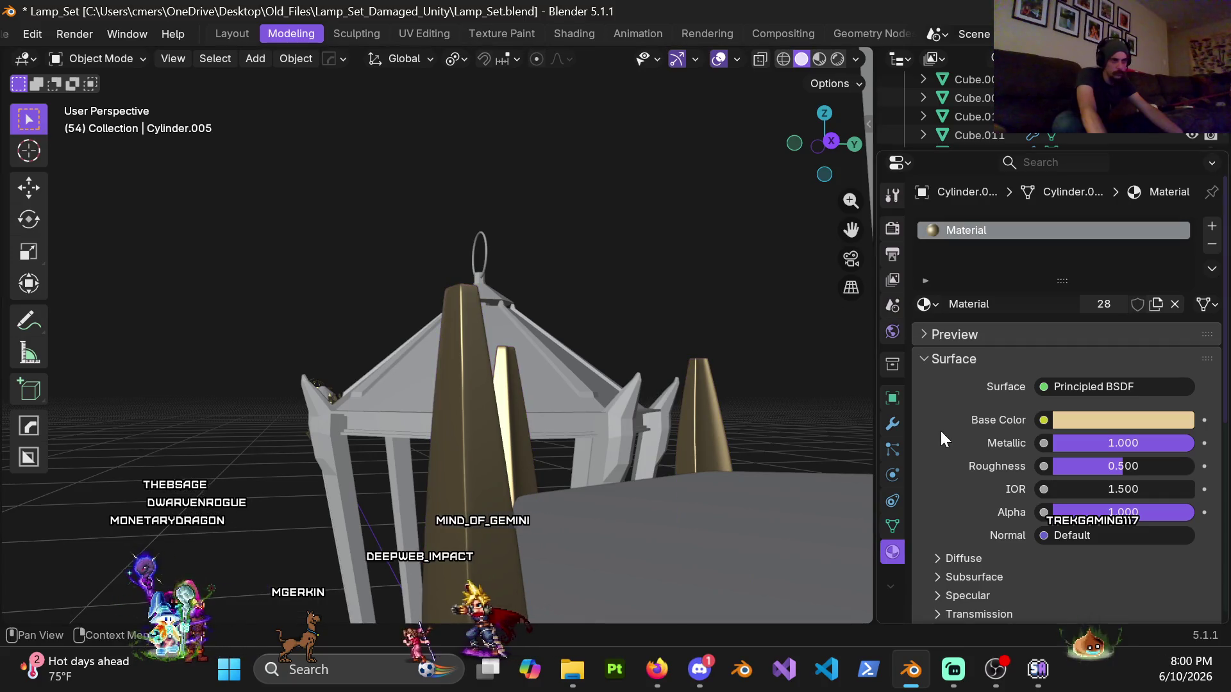
Step: Add a Weighted Normal modifier to the pillar, inspect the spikes, then remove it
{"action": "left_click", "coordinate": [892, 424]}
{"action": "left_click", "coordinate": [935, 229]}
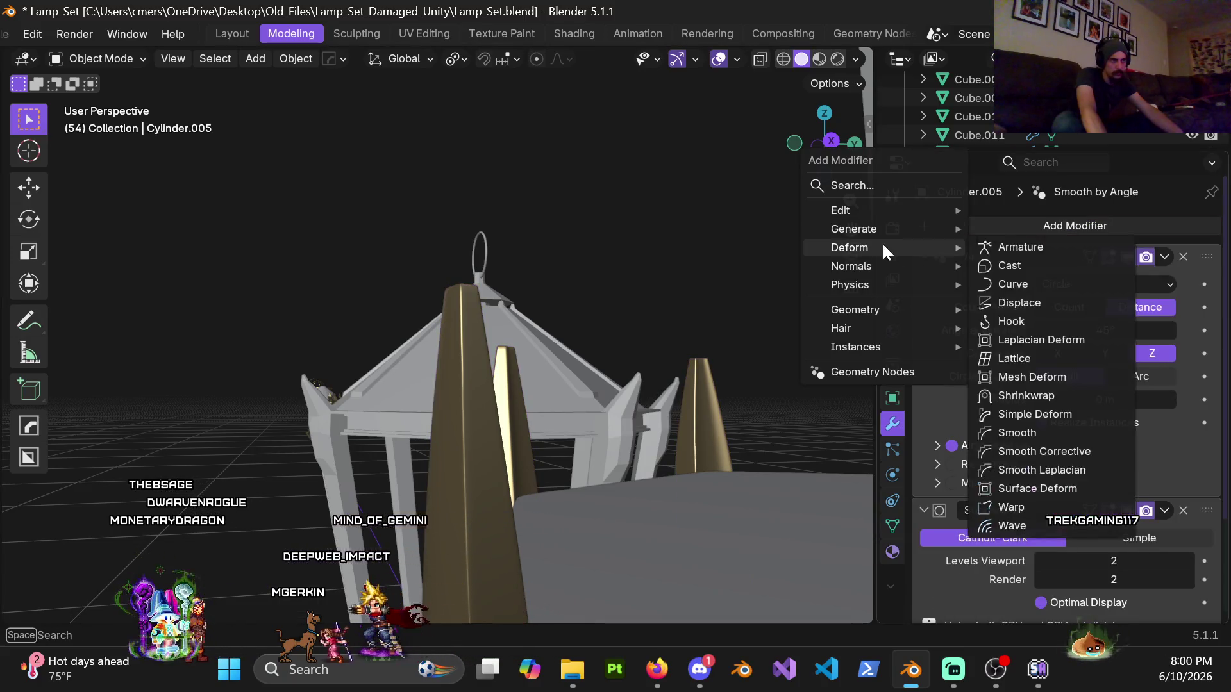
{"action": "mouse_move", "coordinate": [876, 266]}
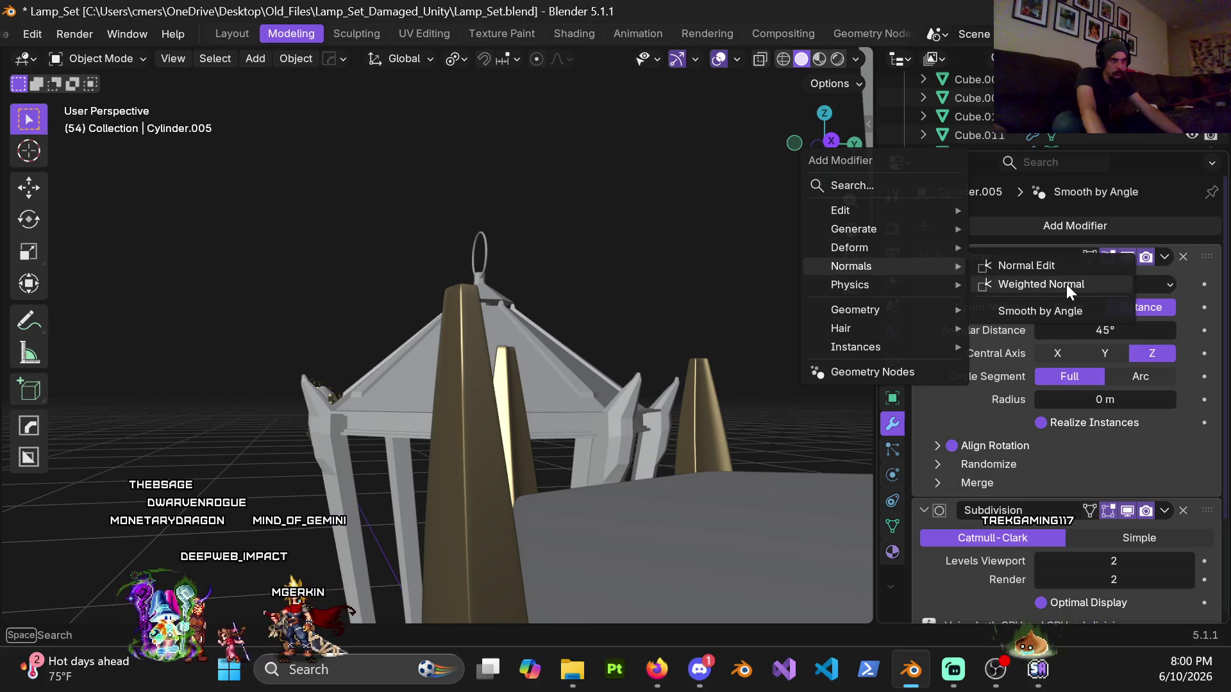
{"action": "left_click", "coordinate": [1067, 284]}
{"action": "mouse_move", "coordinate": [506, 344]}
{"action": "middle_mouse_down"}
{"action": "mouse_move", "coordinate": [546, 350]}
{"action": "mouse_move", "coordinate": [610, 321]}
{"action": "mouse_move", "coordinate": [547, 329]}
{"action": "mouse_move", "coordinate": [397, 268]}
{"action": "mouse_move", "coordinate": [455, 283]}
{"action": "mouse_move", "coordinate": [651, 287]}
{"action": "mouse_move", "coordinate": [675, 258]}
{"action": "mouse_move", "coordinate": [664, 238]}
{"action": "mouse_move", "coordinate": [518, 330]}
{"action": "middle_mouse_up"}
{"action": "mouse_move", "coordinate": [564, 350]}
{"action": "middle_mouse_down"}
{"action": "mouse_move", "coordinate": [607, 332]}
{"action": "mouse_move", "coordinate": [316, 330]}
{"action": "mouse_move", "coordinate": [490, 341]}
{"action": "mouse_move", "coordinate": [441, 390]}
{"action": "mouse_move", "coordinate": [441, 373]}
{"action": "mouse_move", "coordinate": [518, 363]}
{"action": "mouse_move", "coordinate": [541, 276]}
{"action": "mouse_move", "coordinate": [504, 277]}
{"action": "mouse_move", "coordinate": [566, 278]}
{"action": "mouse_move", "coordinate": [501, 298]}
{"action": "mouse_move", "coordinate": [551, 297]}
{"action": "mouse_move", "coordinate": [539, 301]}
{"action": "middle_mouse_up"}
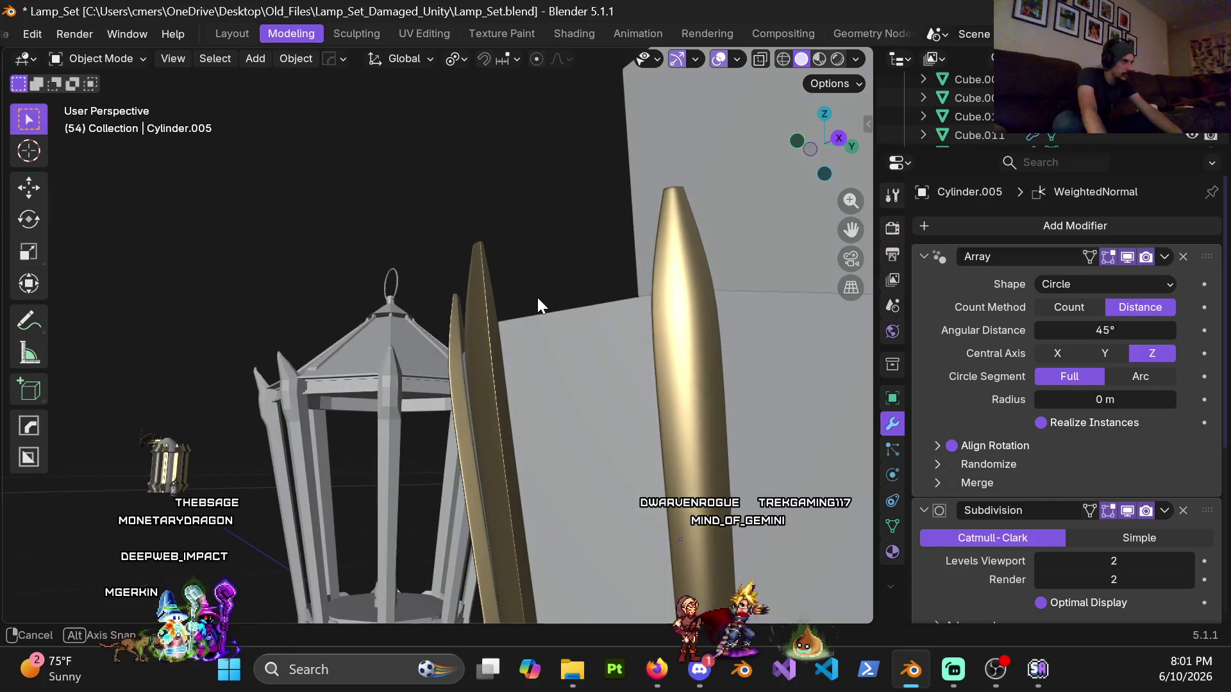
{"action": "scroll", "coordinate": [990, 387], "scroll_direction": "down", "scroll_amount": 8}
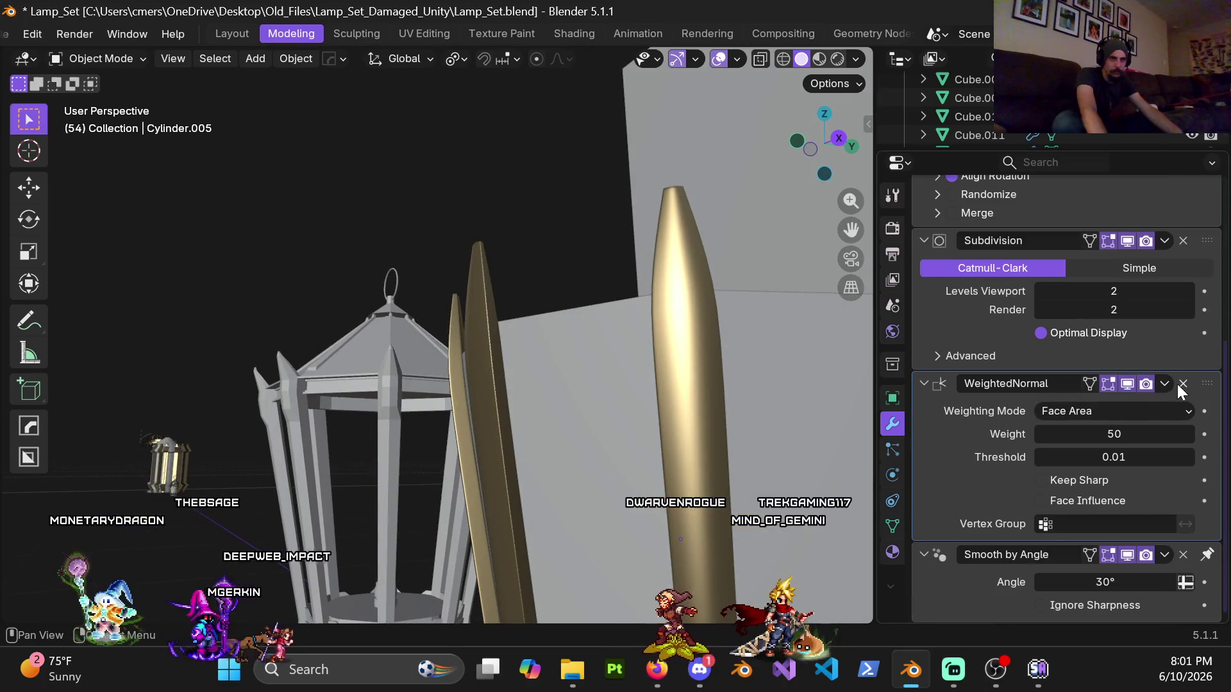
{"action": "left_click", "coordinate": [1183, 384]}
{"action": "mouse_move", "coordinate": [478, 375]}
{"action": "middle_mouse_down"}
{"action": "mouse_move", "coordinate": [590, 368]}
{"action": "mouse_move", "coordinate": [536, 422]}
{"action": "mouse_move", "coordinate": [622, 405]}
{"action": "mouse_move", "coordinate": [569, 412]}
{"action": "mouse_move", "coordinate": [571, 370]}
{"action": "mouse_move", "coordinate": [680, 296]}
{"action": "mouse_move", "coordinate": [729, 407]}
{"action": "mouse_move", "coordinate": [519, 449]}
{"action": "mouse_move", "coordinate": [458, 446]}
{"action": "mouse_move", "coordinate": [400, 370]}
{"action": "mouse_move", "coordinate": [467, 379]}
{"action": "mouse_move", "coordinate": [383, 386]}
{"action": "mouse_move", "coordinate": [490, 387]}
{"action": "mouse_move", "coordinate": [415, 356]}
{"action": "mouse_move", "coordinate": [398, 281]}
{"action": "mouse_move", "coordinate": [421, 339]}
{"action": "middle_mouse_up"}
{"action": "scroll", "coordinate": [490, 382], "scroll_direction": "up", "scroll_amount": 10}
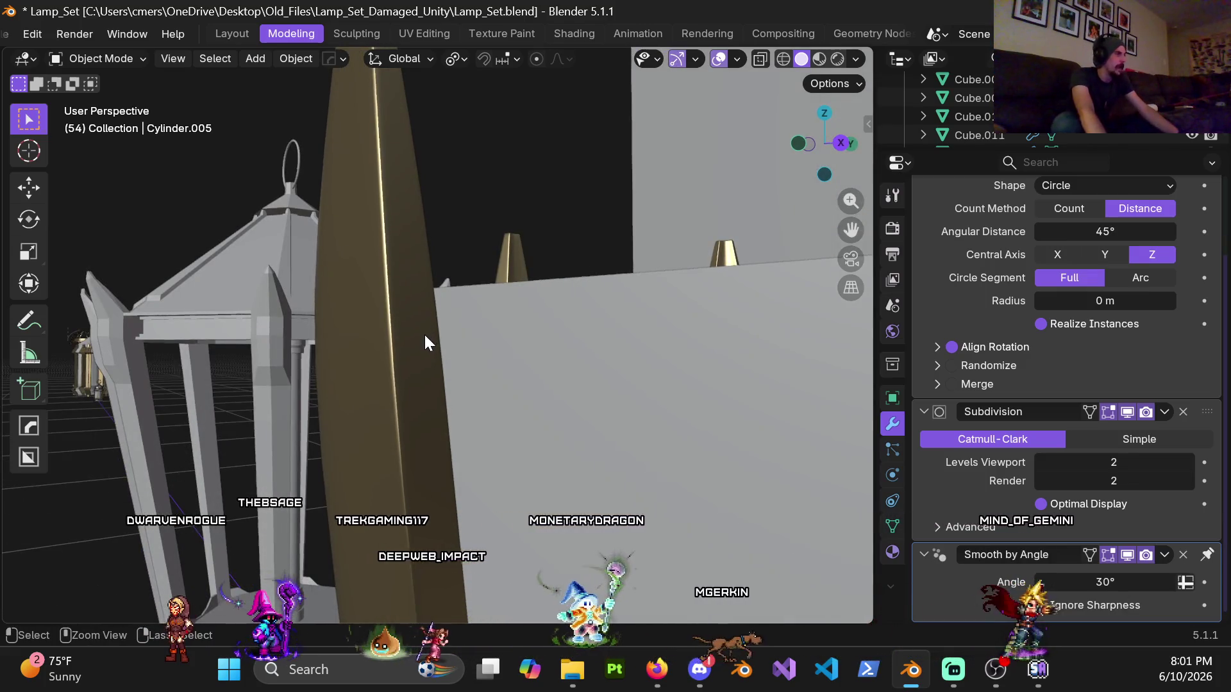
Step: Undo the smoothing and subdivision modifiers, enter Edit Mode and select the pillar's vertical edge loop
{"action": "key", "text": "ctrl+z"}
{"action": "key", "text": "ctrl+z"}
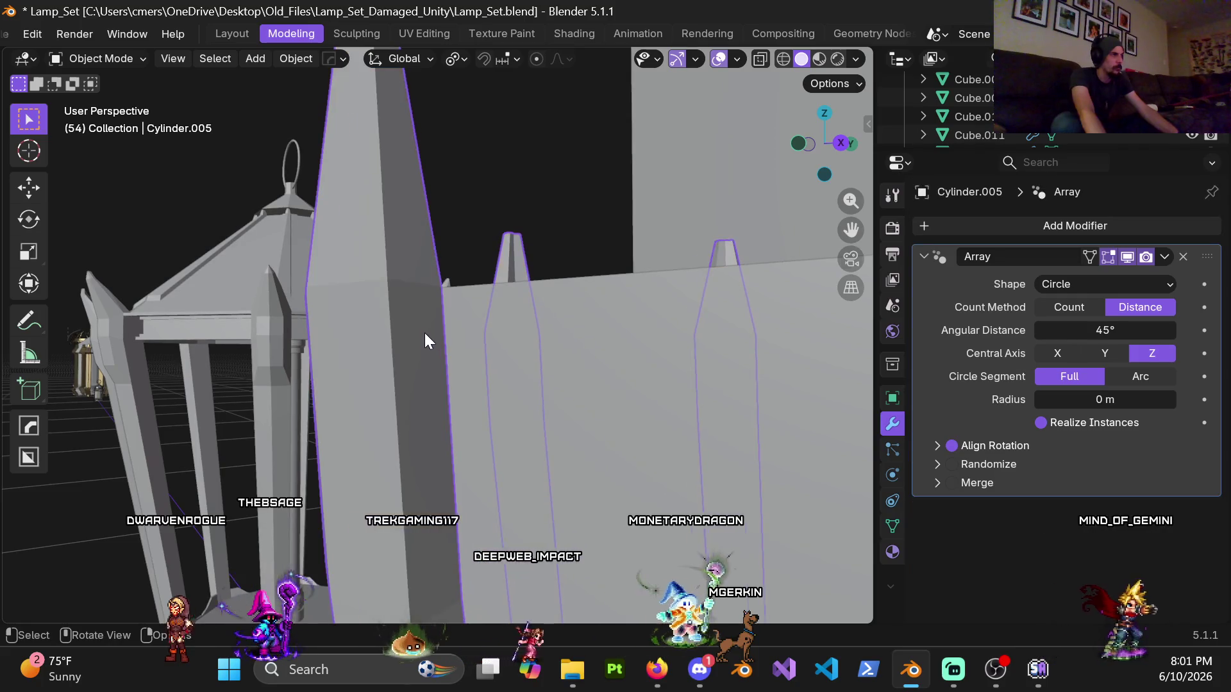
{"action": "scroll", "coordinate": [424, 333], "scroll_direction": "down", "scroll_amount": 5}
{"action": "key", "text": "Tab"}
{"action": "key", "text": "Tab"}
{"action": "key", "text": "Tab"}
{"action": "middle_click_drag", "start_coordinate": [495, 357], "coordinate": [254, 380]}
{"action": "middle_click_drag", "start_coordinate": [454, 367], "coordinate": [539, 347]}
{"action": "mouse_move", "coordinate": [797, 407]}
{"action": "middle_mouse_down"}
{"action": "mouse_move", "coordinate": [519, 401]}
{"action": "mouse_move", "coordinate": [605, 314]}
{"action": "mouse_move", "coordinate": [615, 329]}
{"action": "mouse_move", "coordinate": [604, 300]}
{"action": "mouse_move", "coordinate": [515, 342]}
{"action": "middle_mouse_up"}
{"action": "left_click", "coordinate": [576, 281], "text": "alt"}
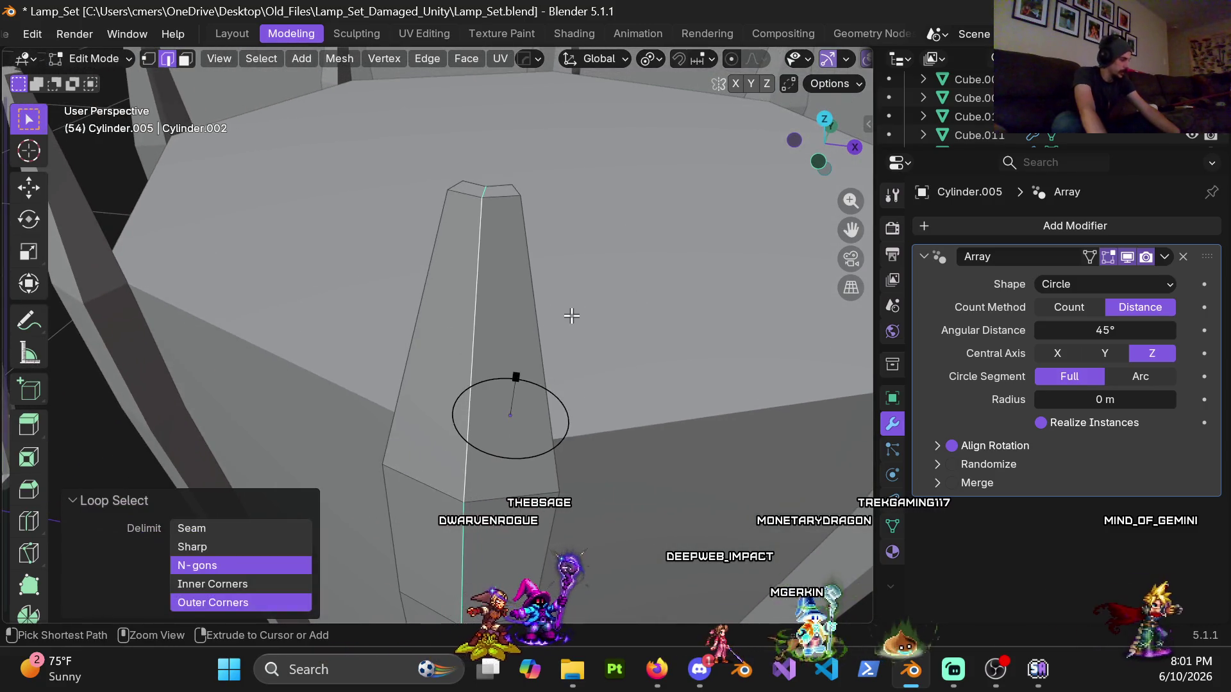
{"action": "key", "text": "ctrl+b"}
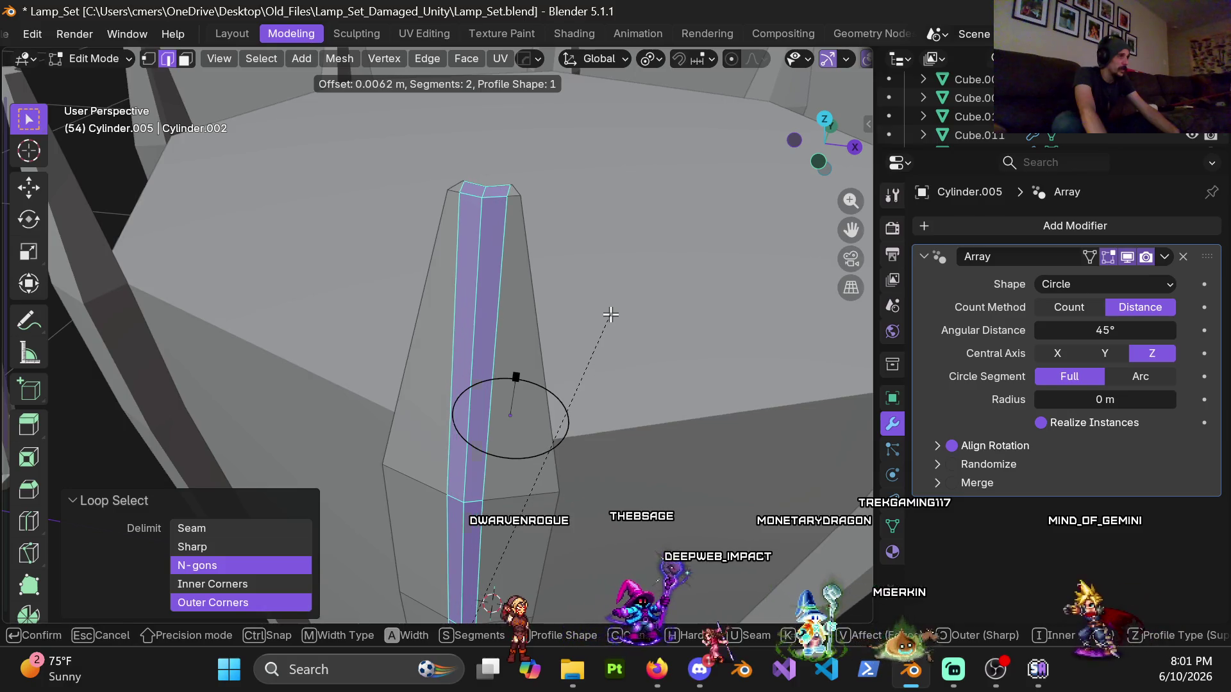
{"action": "key", "text": "Escape"}
Step: Add vertical loop cuts on both sides of the pillar's corners, sliding them close
{"action": "key", "text": "g"}
{"action": "key", "text": "g"}
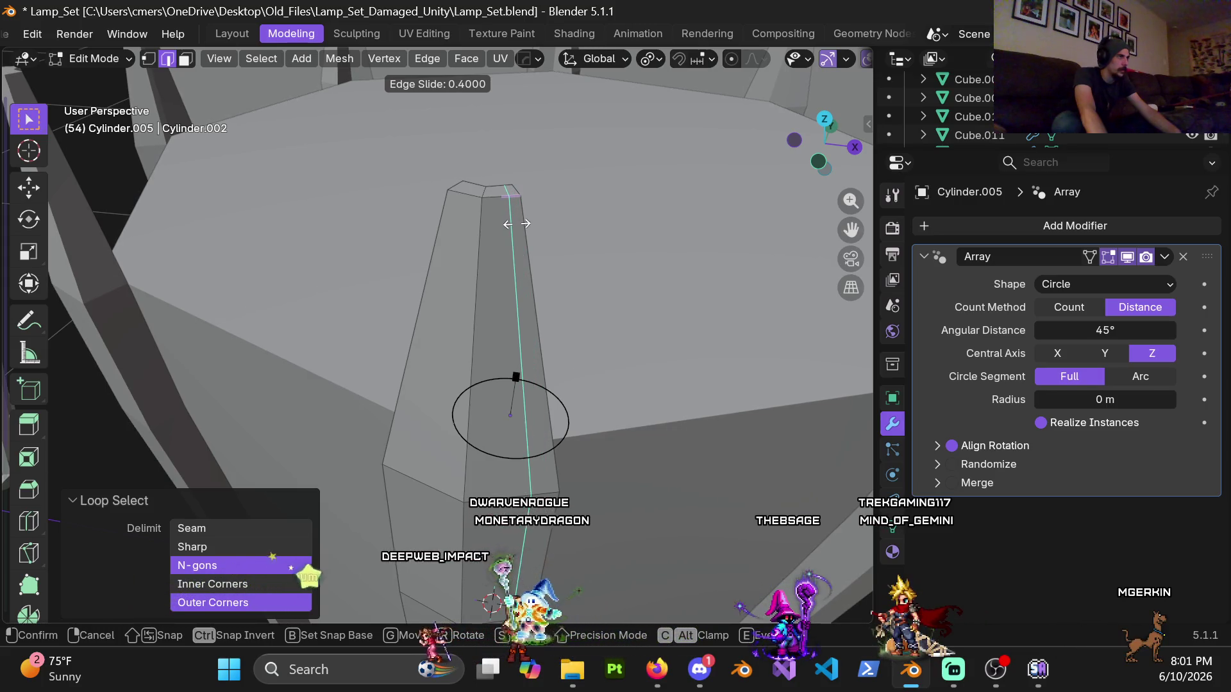
{"action": "left_click", "coordinate": [516, 223]}
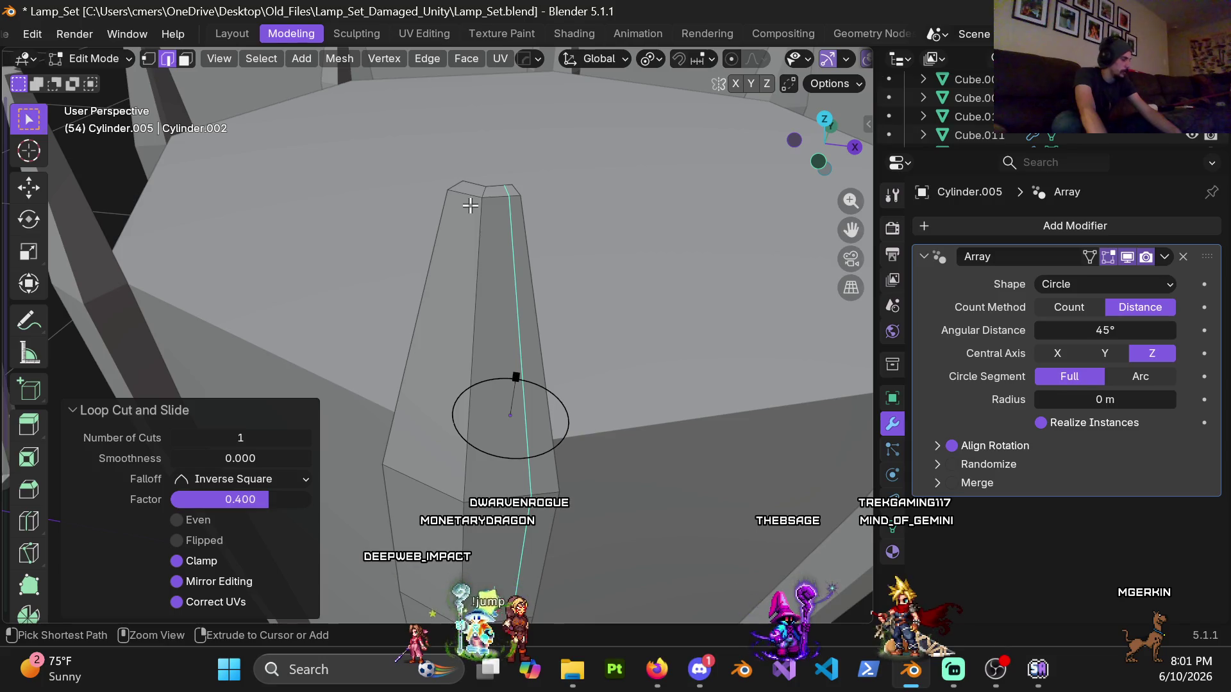
{"action": "key", "text": "ctrl+r"}
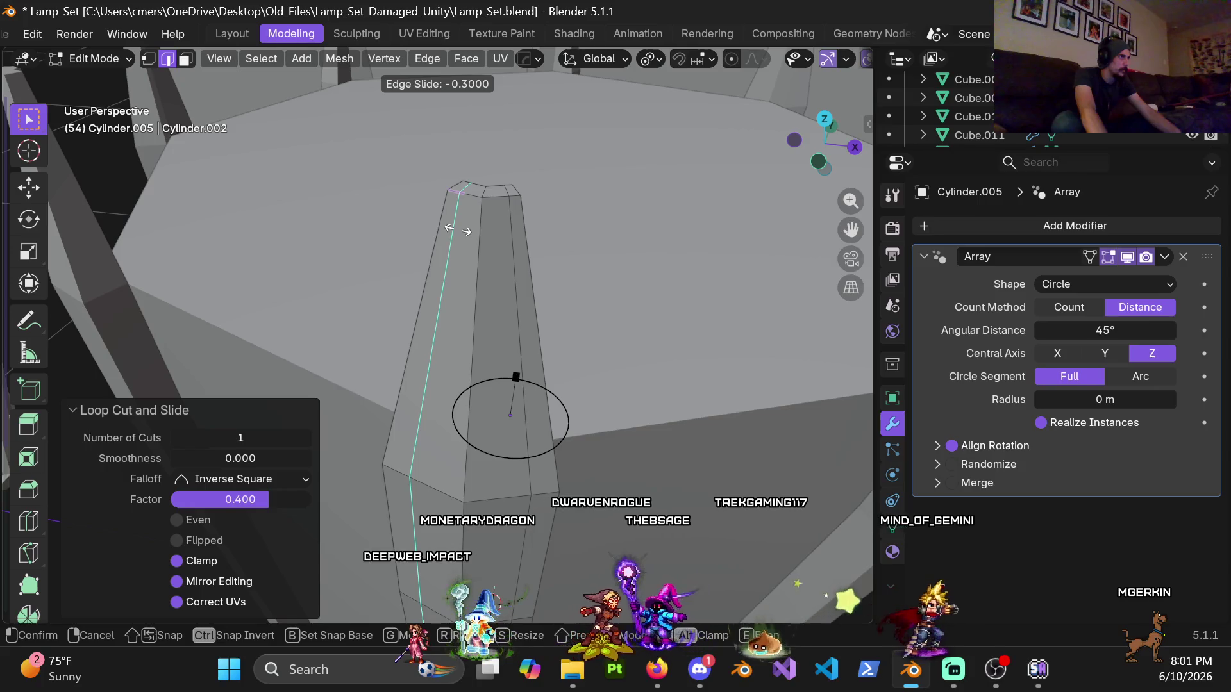
{"action": "left_click", "coordinate": [457, 227]}
{"action": "mouse_move", "coordinate": [457, 227]}
{"action": "middle_mouse_down"}
{"action": "mouse_move", "coordinate": [343, 275]}
{"action": "mouse_move", "coordinate": [456, 266]}
{"action": "middle_mouse_up"}
{"action": "key", "text": "ctrl+r"}
{"action": "left_click", "coordinate": [524, 252]}
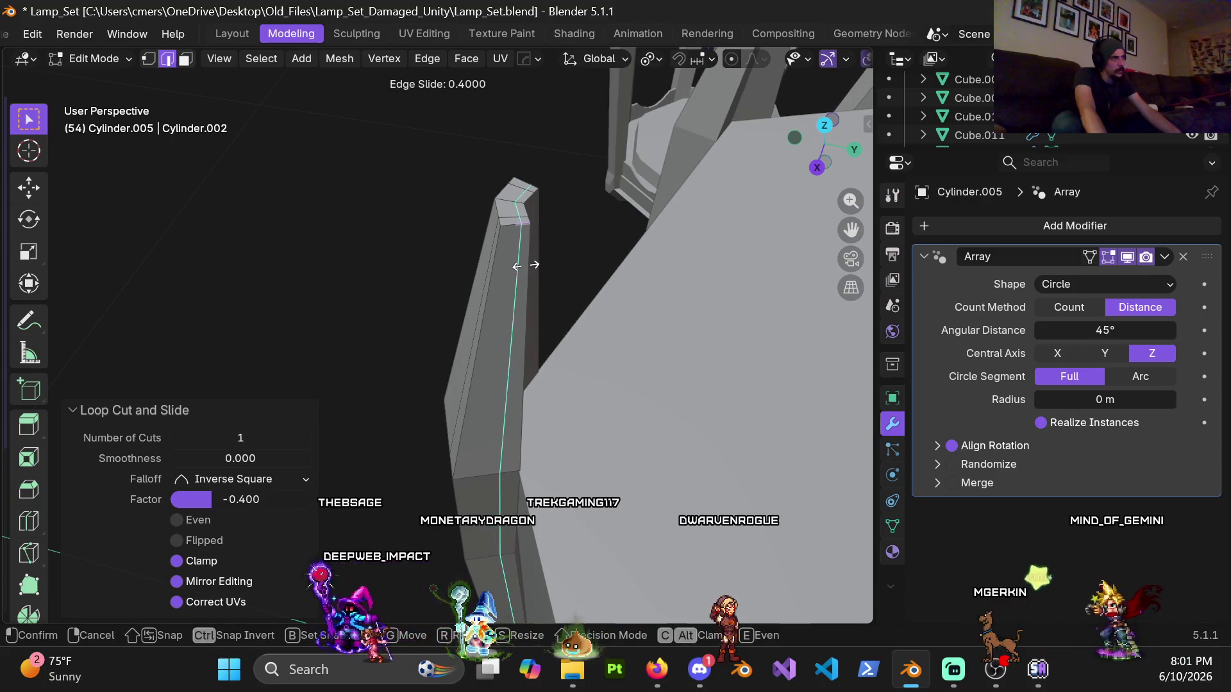
{"action": "left_click", "coordinate": [526, 266]}
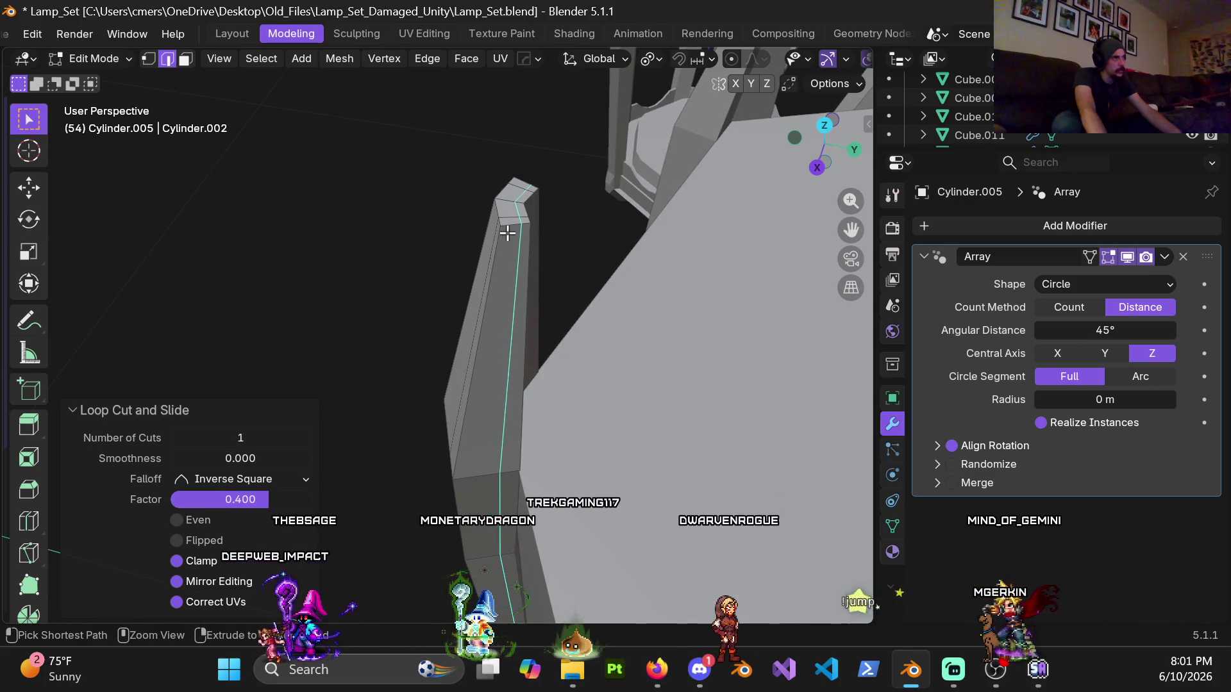
{"action": "left_click", "coordinate": [520, 268], "text": "alt"}
{"action": "key", "text": "ctrl+r"}
{"action": "scroll", "coordinate": [513, 226], "scroll_direction": "up", "scroll_amount": 1}
{"action": "left_click", "coordinate": [513, 226]}
Step: Add a horizontal loop cut slid close to the pillar's base
{"action": "mouse_move", "coordinate": [515, 276]}
{"action": "middle_mouse_down"}
{"action": "mouse_move", "coordinate": [475, 261]}
{"action": "mouse_move", "coordinate": [481, 410]}
{"action": "mouse_move", "coordinate": [522, 406]}
{"action": "mouse_move", "coordinate": [442, 220]}
{"action": "mouse_move", "coordinate": [480, 349]}
{"action": "mouse_move", "coordinate": [481, 412]}
{"action": "mouse_move", "coordinate": [462, 192]}
{"action": "mouse_move", "coordinate": [456, 243]}
{"action": "middle_mouse_up"}
{"action": "key", "text": "ctrl+r"}
{"action": "left_click", "coordinate": [456, 248]}
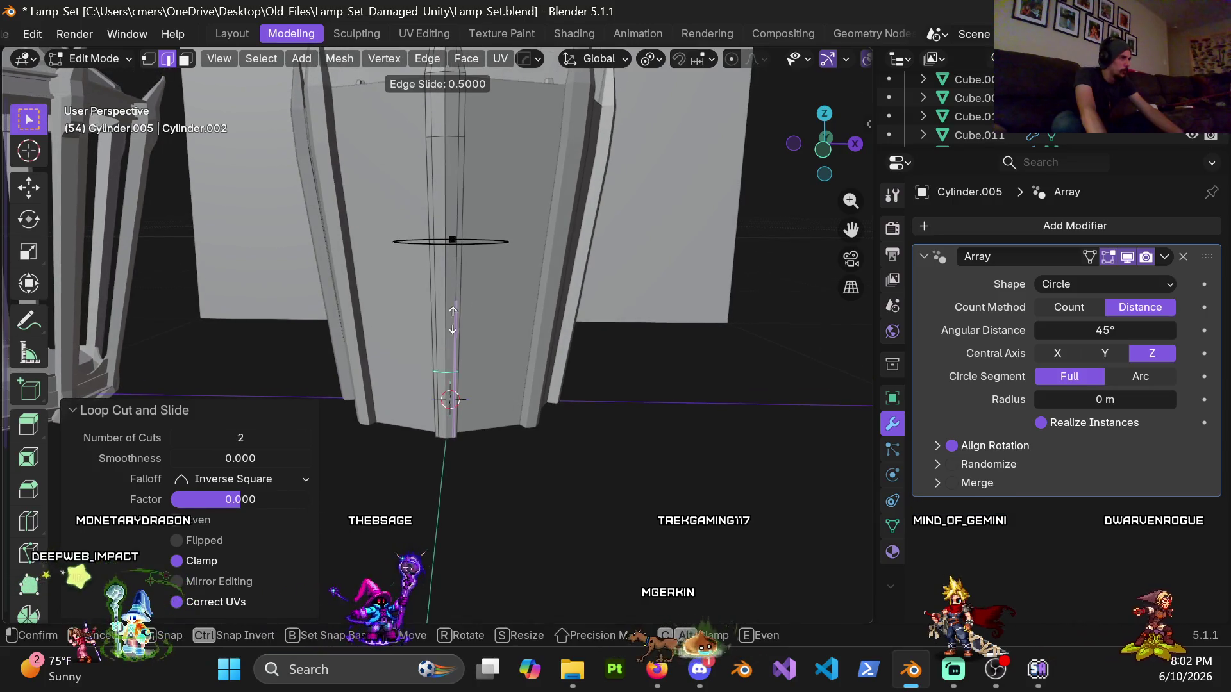
{"action": "left_click", "coordinate": [451, 383]}
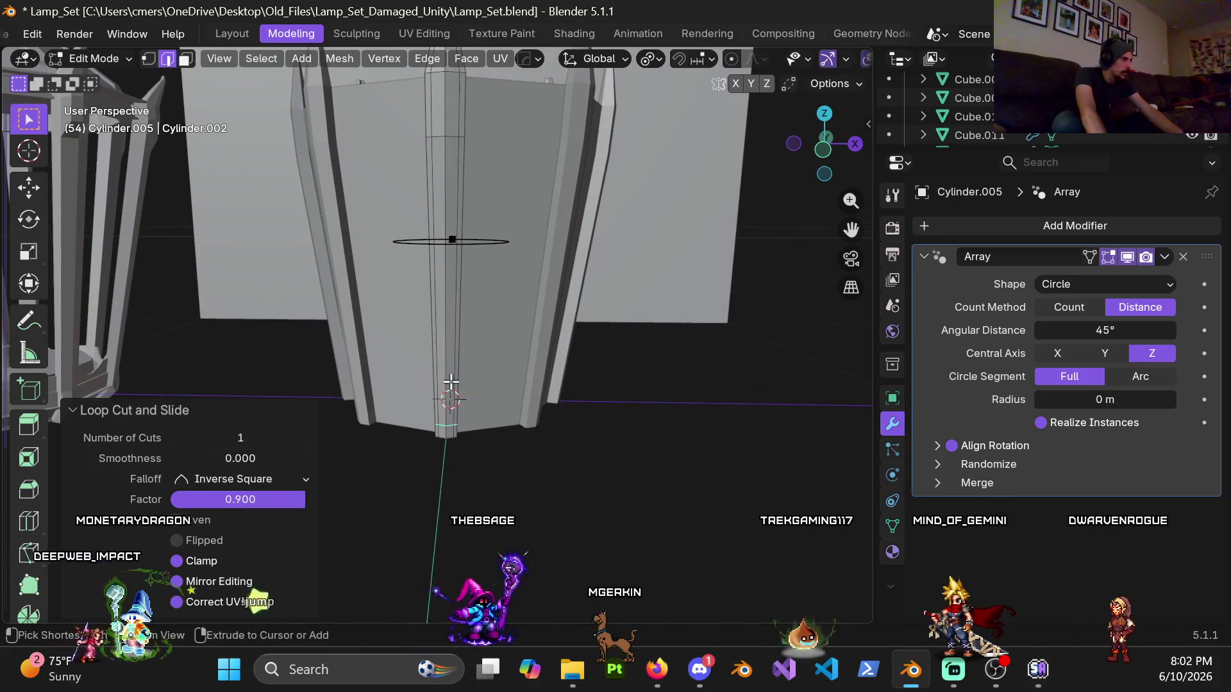
{"action": "mouse_move", "coordinate": [450, 436]}
{"action": "middle_mouse_down"}
{"action": "mouse_move", "coordinate": [483, 481]}
{"action": "mouse_move", "coordinate": [462, 302]}
{"action": "mouse_move", "coordinate": [552, 331]}
{"action": "middle_mouse_up"}
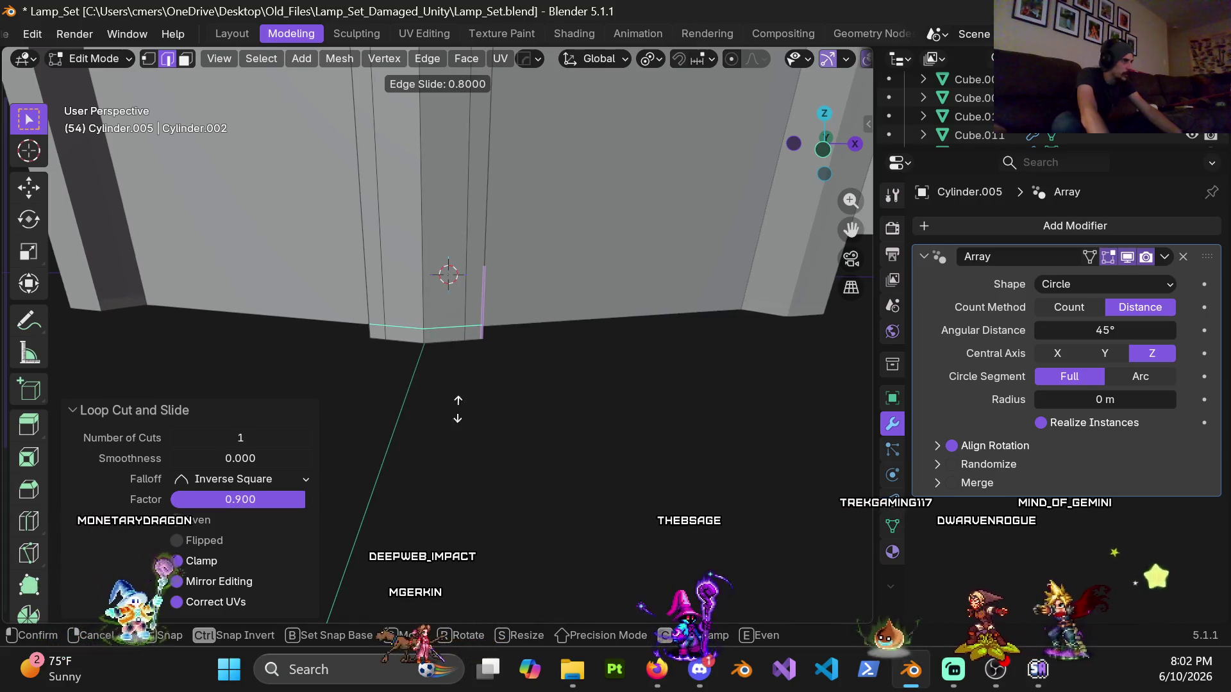
{"action": "left_click", "coordinate": [446, 319]}
{"action": "scroll", "coordinate": [459, 406], "scroll_direction": "down", "scroll_amount": 8}
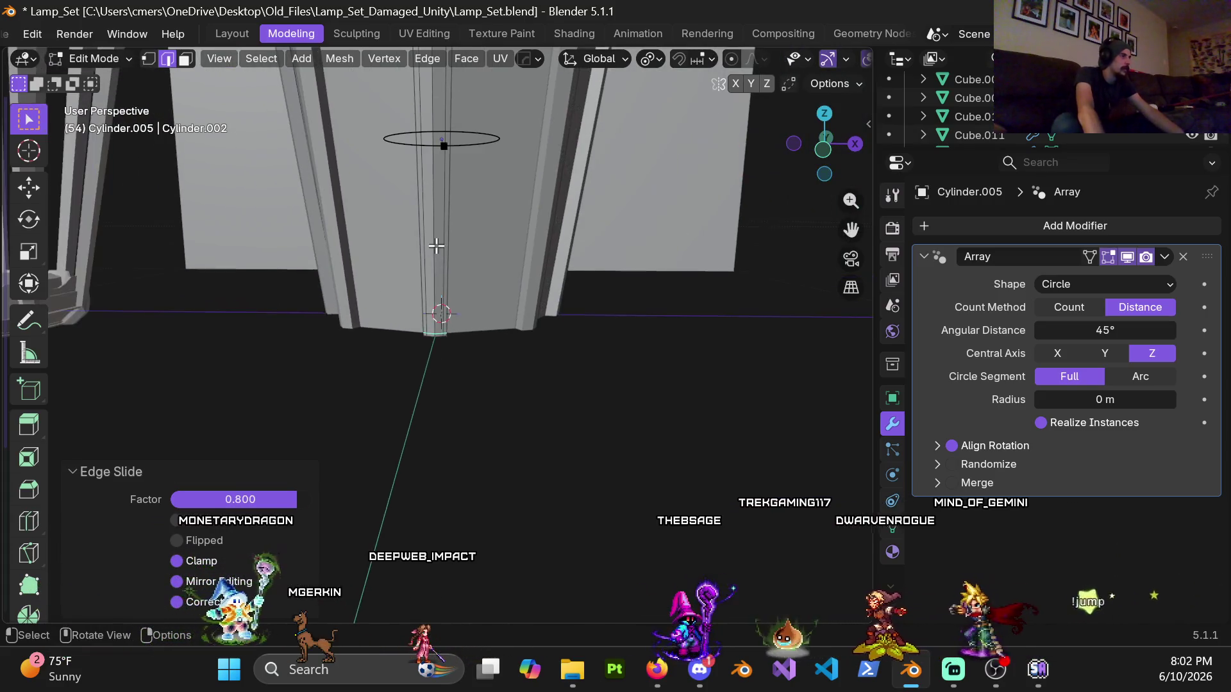
{"action": "scroll", "coordinate": [466, 334], "scroll_direction": "up", "scroll_amount": 4}
Step: Add a horizontal loop just below the spike's tip, then return to Object Mode
{"action": "key", "text": "g"}
{"action": "key", "text": "g"}
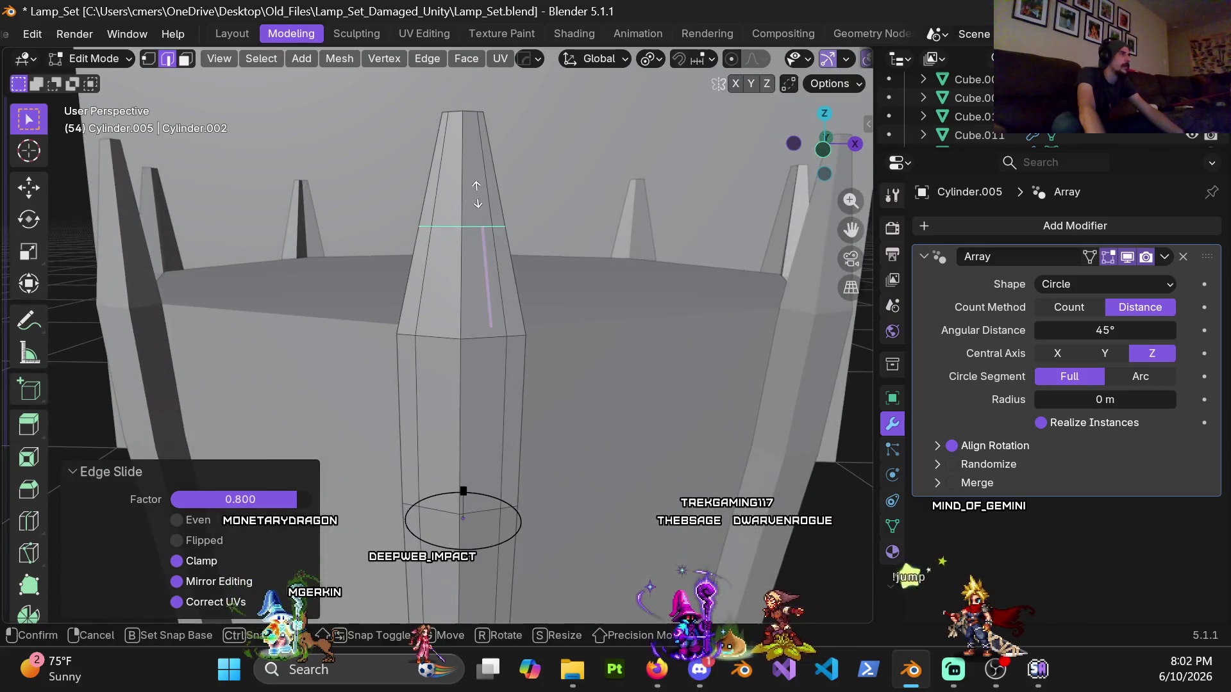
{"action": "left_click", "coordinate": [486, 97]}
{"action": "scroll", "coordinate": [441, 346], "scroll_direction": "down", "scroll_amount": 6}
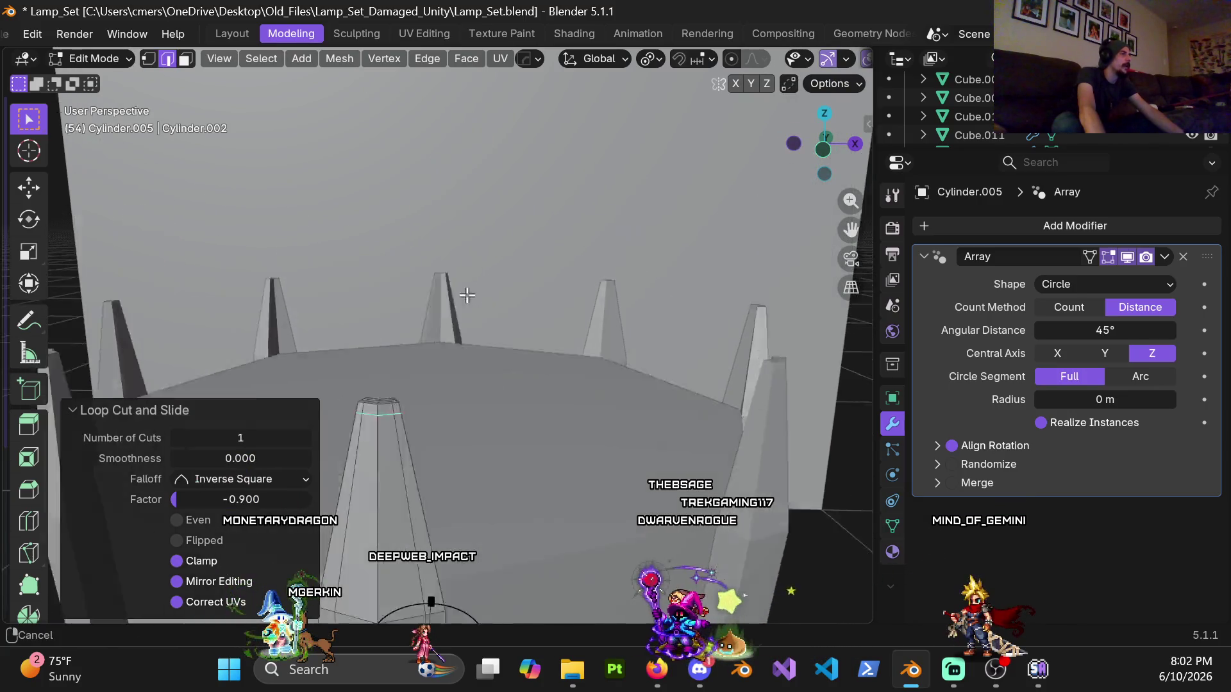
{"action": "mouse_move", "coordinate": [442, 347]}
{"action": "middle_mouse_down"}
{"action": "mouse_move", "coordinate": [503, 334]}
{"action": "mouse_move", "coordinate": [475, 338]}
{"action": "middle_mouse_up"}
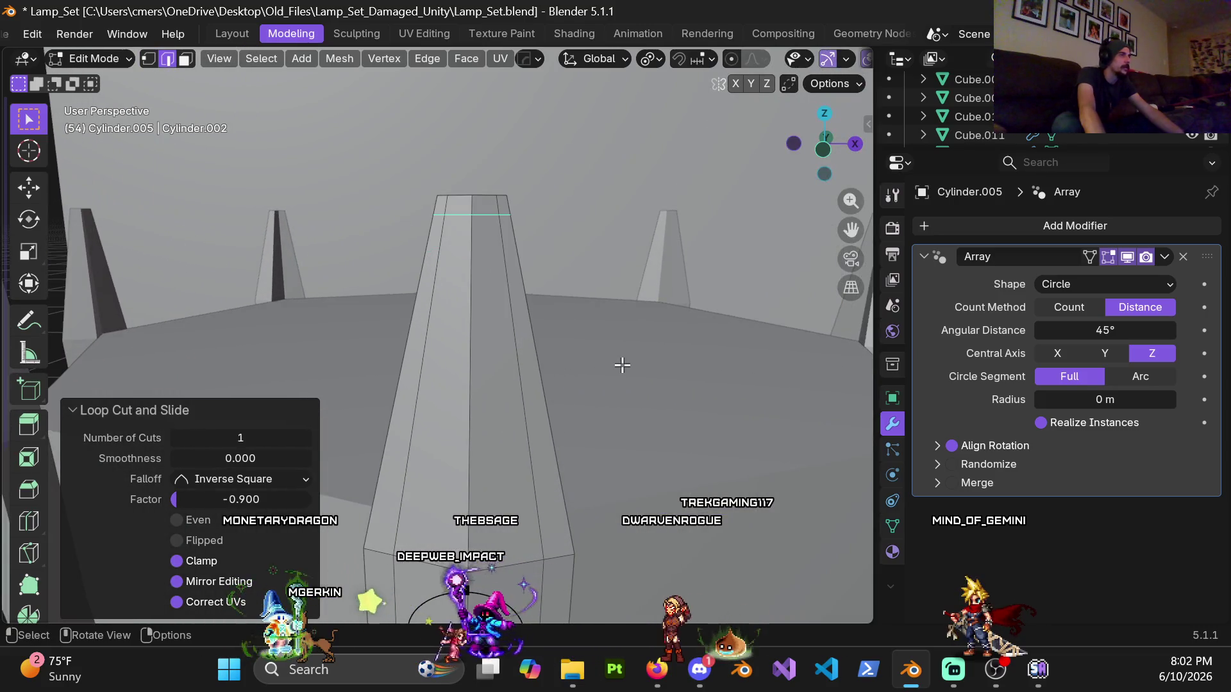
{"action": "key", "text": "g"}
{"action": "key", "text": "g"}
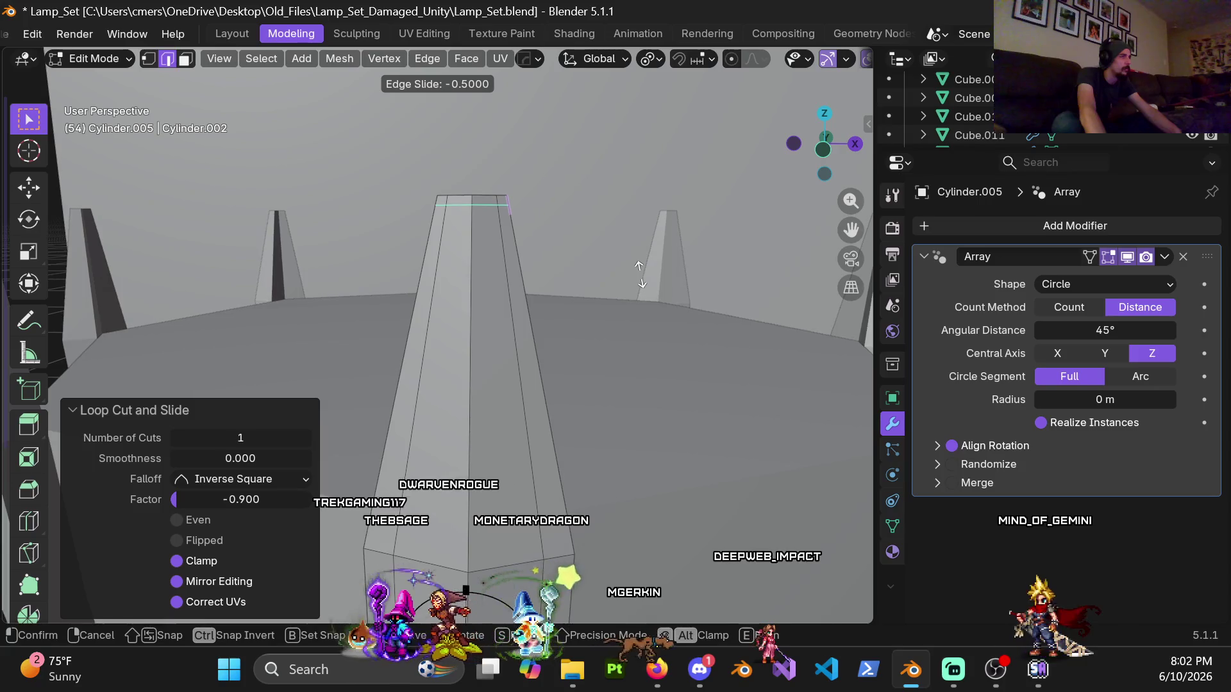
{"action": "left_click", "coordinate": [640, 274]}
{"action": "scroll", "coordinate": [523, 301], "scroll_direction": "down", "scroll_amount": 5}
{"action": "key", "text": "Tab"}
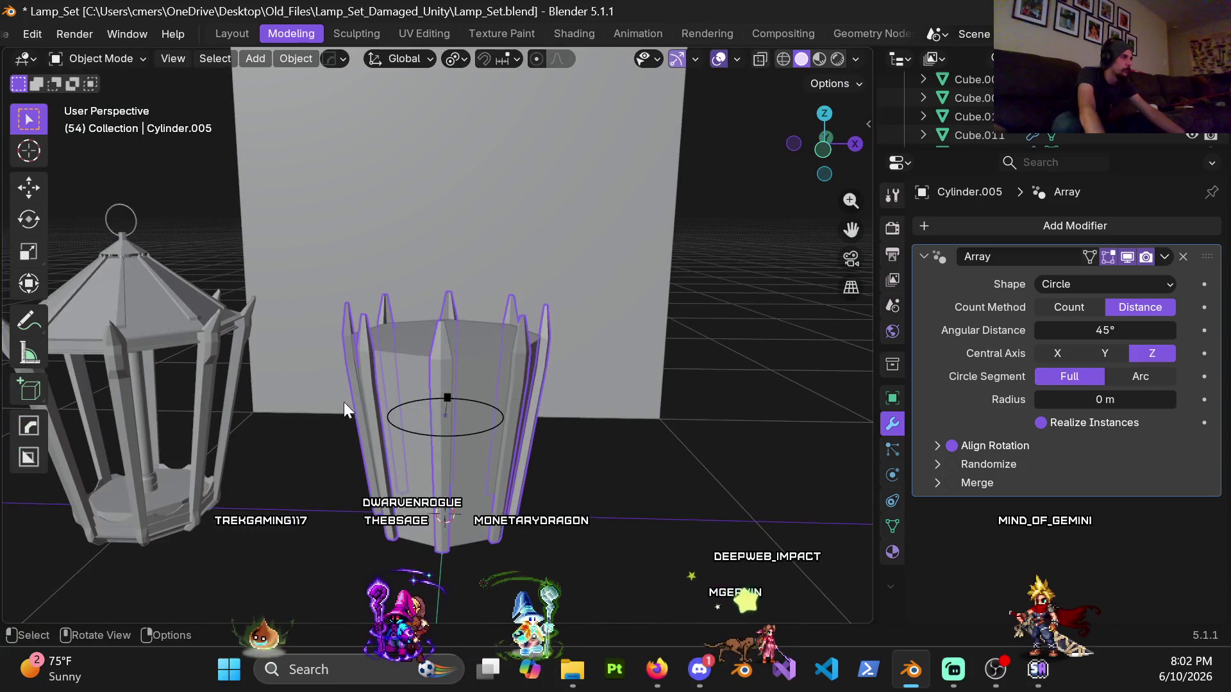
Step: Assign the gold 'Material' to the spiked cylinder
{"action": "left_click", "coordinate": [892, 553]}
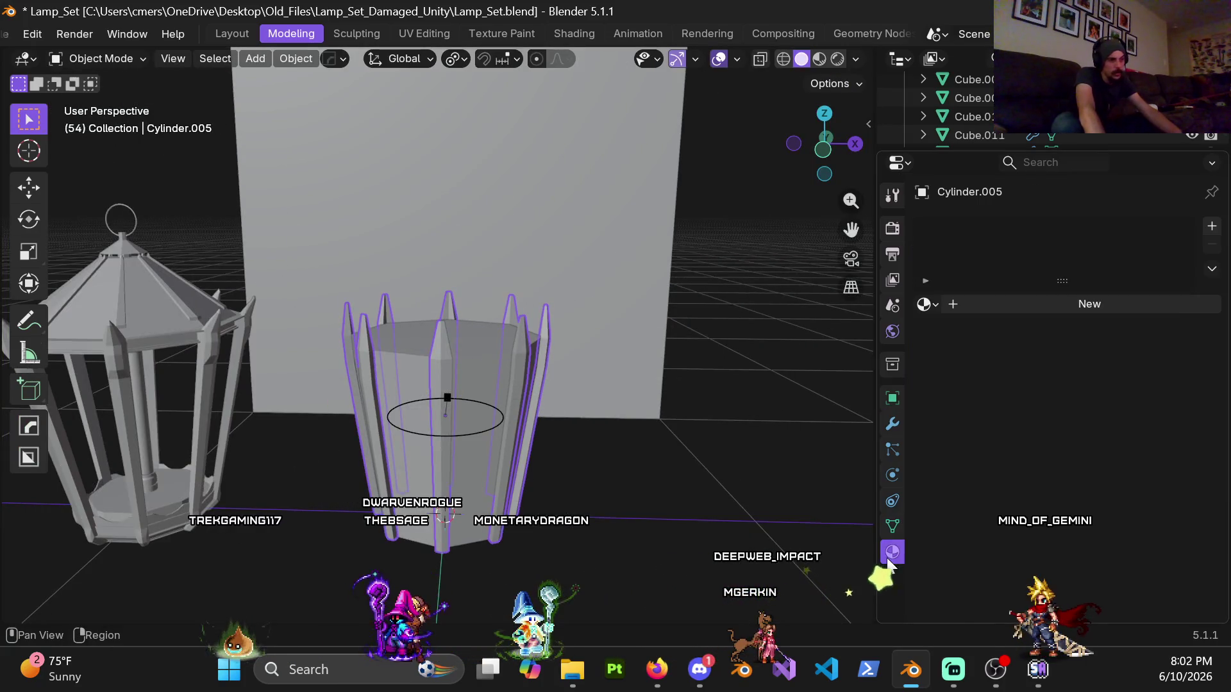
{"action": "left_click", "coordinate": [927, 305]}
{"action": "scroll", "coordinate": [981, 487], "scroll_direction": "down", "scroll_amount": 3}
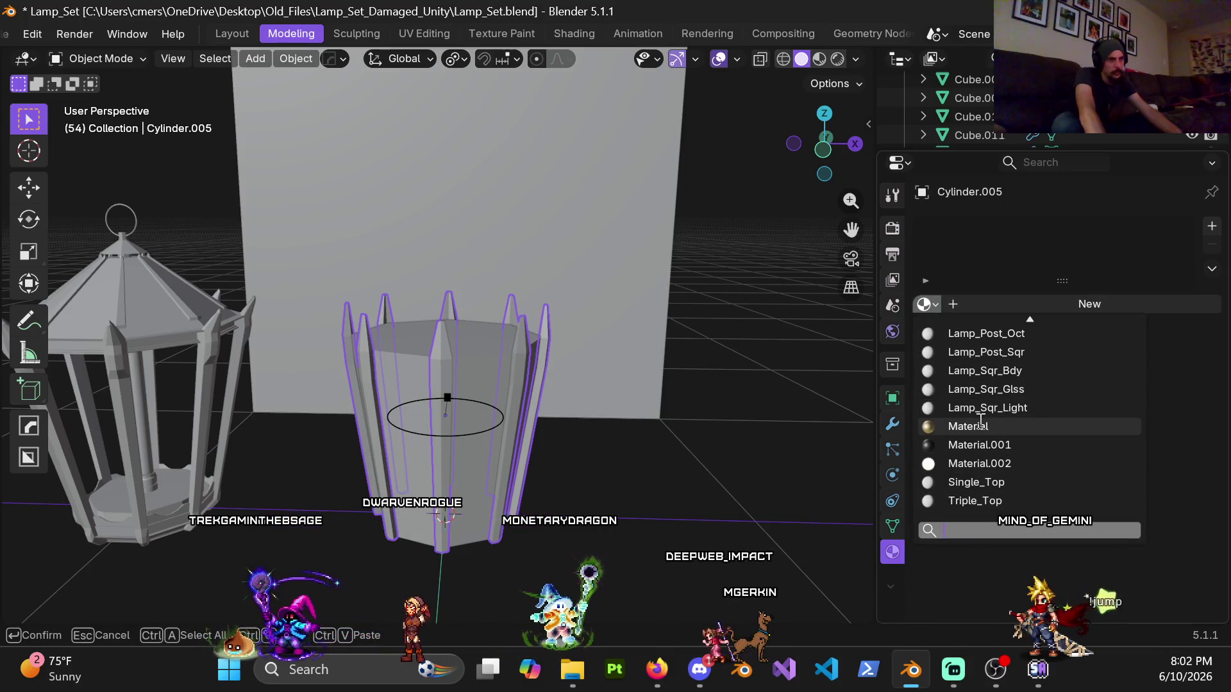
{"action": "left_click", "coordinate": [981, 425]}
{"action": "left_click", "coordinate": [891, 425]}
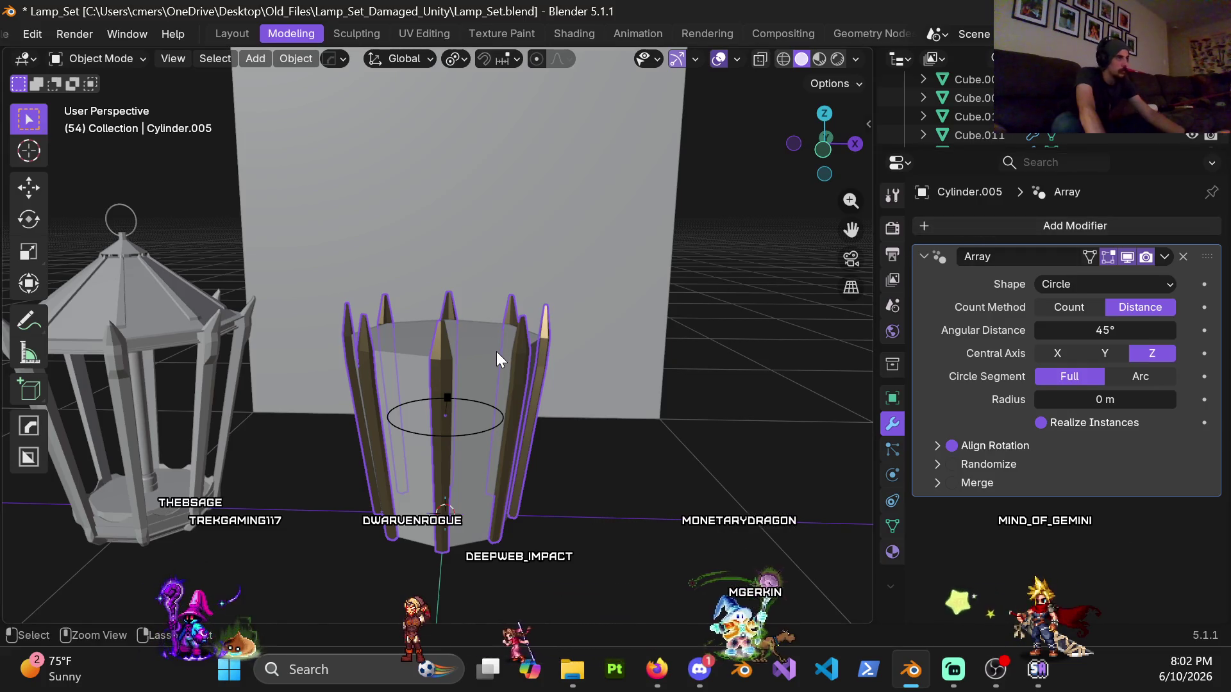
Step: Add level-2 subdivision with Ctrl+2 and apply Shade Auto Smooth to the cylinder
{"action": "key", "text": "ctrl+2"}
{"action": "right_click", "coordinate": [588, 357]}
{"action": "left_click", "coordinate": [526, 302]}
{"action": "left_click", "coordinate": [561, 510]}
{"action": "mouse_move", "coordinate": [562, 510]}
{"action": "middle_mouse_down"}
{"action": "mouse_move", "coordinate": [438, 433]}
{"action": "mouse_move", "coordinate": [329, 451]}
{"action": "mouse_move", "coordinate": [482, 310]}
{"action": "mouse_move", "coordinate": [436, 317]}
{"action": "mouse_move", "coordinate": [451, 248]}
{"action": "mouse_move", "coordinate": [528, 368]}
{"action": "mouse_move", "coordinate": [510, 367]}
{"action": "mouse_move", "coordinate": [548, 355]}
{"action": "mouse_move", "coordinate": [555, 433]}
{"action": "mouse_move", "coordinate": [494, 394]}
{"action": "mouse_move", "coordinate": [520, 381]}
{"action": "mouse_move", "coordinate": [491, 386]}
{"action": "mouse_move", "coordinate": [510, 356]}
{"action": "mouse_move", "coordinate": [555, 471]}
{"action": "mouse_move", "coordinate": [511, 324]}
{"action": "mouse_move", "coordinate": [427, 262]}
{"action": "mouse_move", "coordinate": [477, 367]}
{"action": "mouse_move", "coordinate": [468, 160]}
{"action": "mouse_move", "coordinate": [459, 211]}
{"action": "mouse_move", "coordinate": [453, 195]}
{"action": "mouse_move", "coordinate": [521, 193]}
{"action": "mouse_move", "coordinate": [484, 201]}
{"action": "mouse_move", "coordinate": [445, 232]}
{"action": "mouse_move", "coordinate": [398, 309]}
{"action": "mouse_move", "coordinate": [180, 327]}
{"action": "mouse_move", "coordinate": [551, 314]}
{"action": "mouse_move", "coordinate": [452, 423]}
{"action": "mouse_move", "coordinate": [449, 462]}
{"action": "middle_mouse_up"}
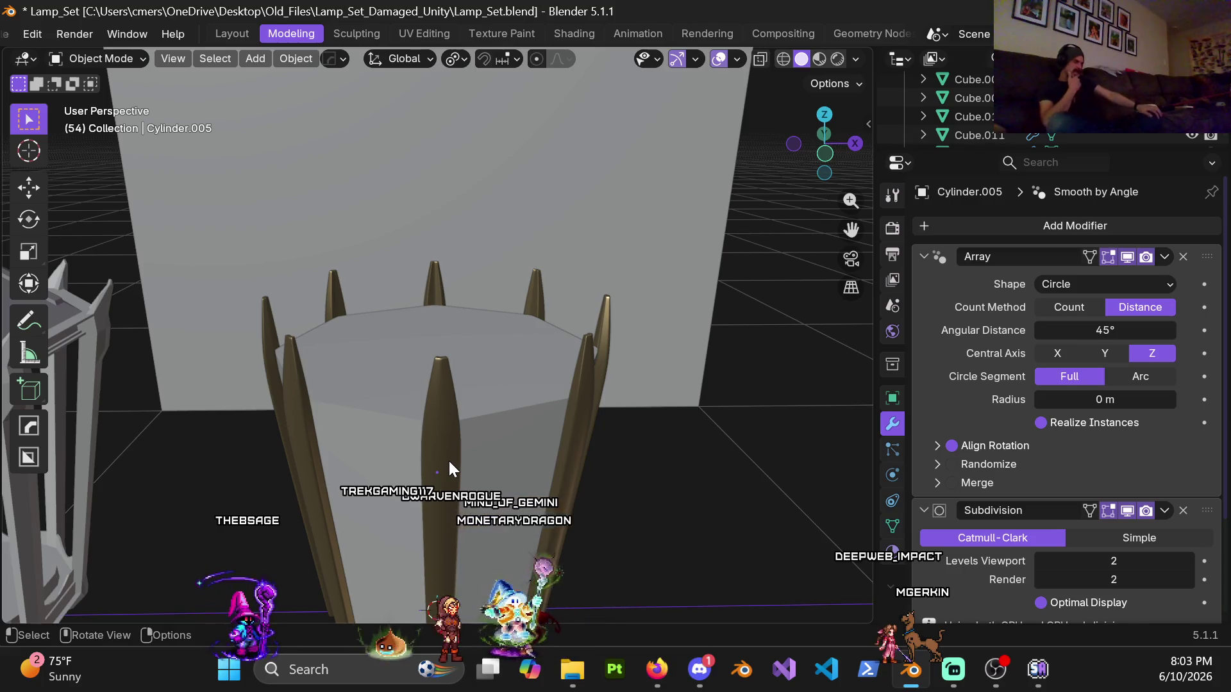
{"action": "scroll", "coordinate": [390, 406], "scroll_direction": "up", "scroll_amount": 2}
Step: In Edit Mode with wireframe and vertex select, select the spike's tip vertices
{"action": "middle_click_drag", "start_coordinate": [391, 408], "coordinate": [598, 414]}
{"action": "key", "text": "Tab"}
{"action": "mouse_move", "coordinate": [719, 434]}
{"action": "middle_mouse_down"}
{"action": "mouse_move", "coordinate": [503, 359]}
{"action": "mouse_move", "coordinate": [547, 348]}
{"action": "middle_mouse_up"}
{"action": "key", "text": "z"}
{"action": "left_click", "coordinate": [173, 352]}
{"action": "middle_click_drag", "start_coordinate": [283, 349], "coordinate": [475, 329]}
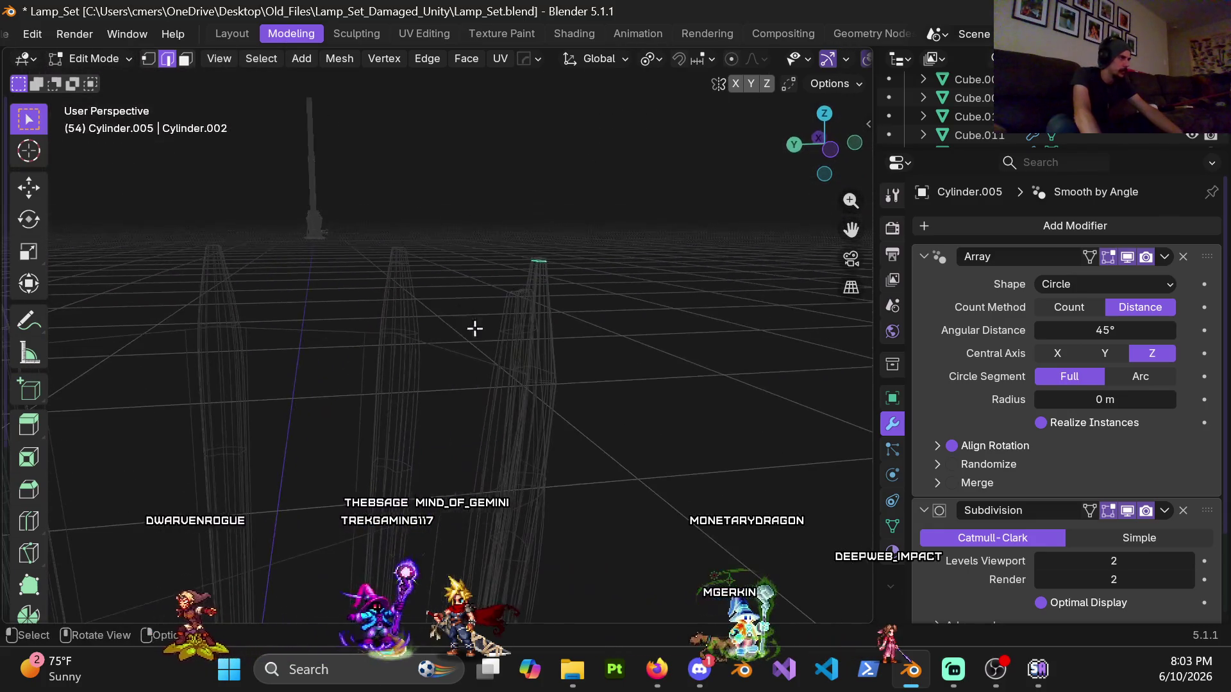
{"action": "key", "text": "1"}
{"action": "middle_click_drag", "start_coordinate": [572, 287], "coordinate": [549, 335]}
{"action": "key", "text": "z"}
{"action": "left_click", "coordinate": [582, 344]}
Step: Move the tip vertices along Y to bend the tip outward, then view the whole cylinder
{"action": "key", "text": "g"}
{"action": "key", "text": "y"}
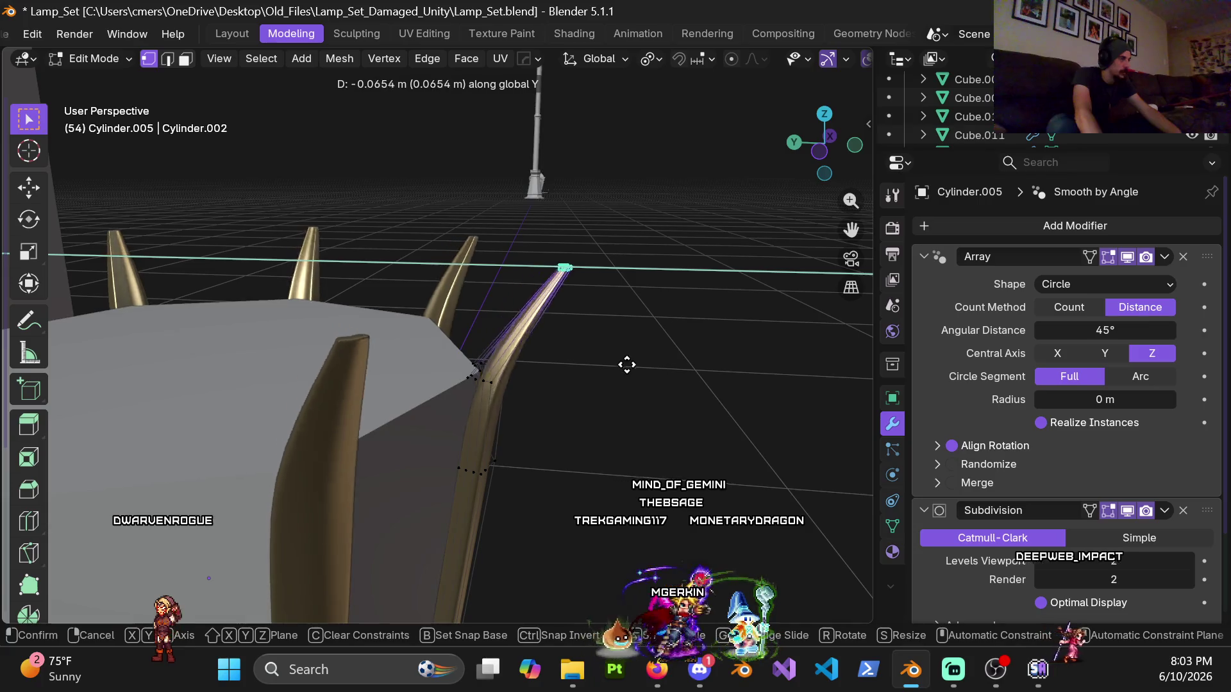
{"action": "left_click", "coordinate": [642, 376]}
{"action": "middle_click_drag", "start_coordinate": [643, 376], "coordinate": [481, 350]}
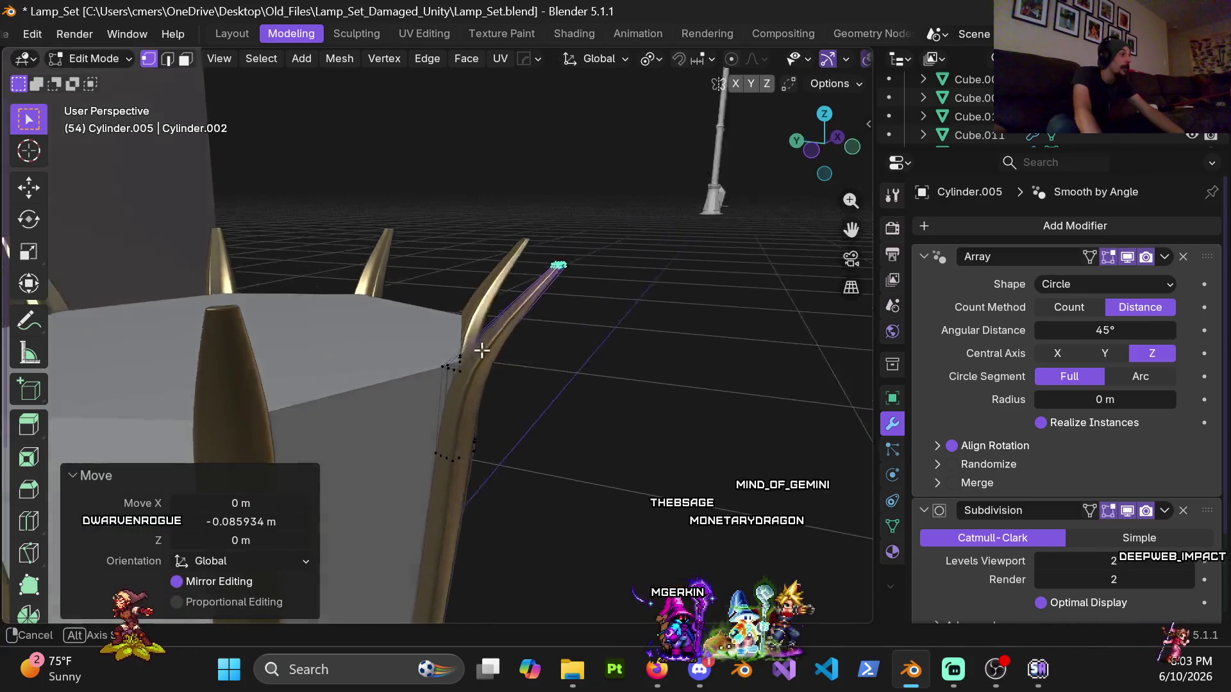
{"action": "key", "text": "Tab"}
{"action": "key", "text": "KP_Decimal"}
{"action": "scroll", "coordinate": [444, 359], "scroll_direction": "down", "scroll_amount": 3}
{"action": "middle_click_drag", "start_coordinate": [393, 375], "coordinate": [358, 408]}
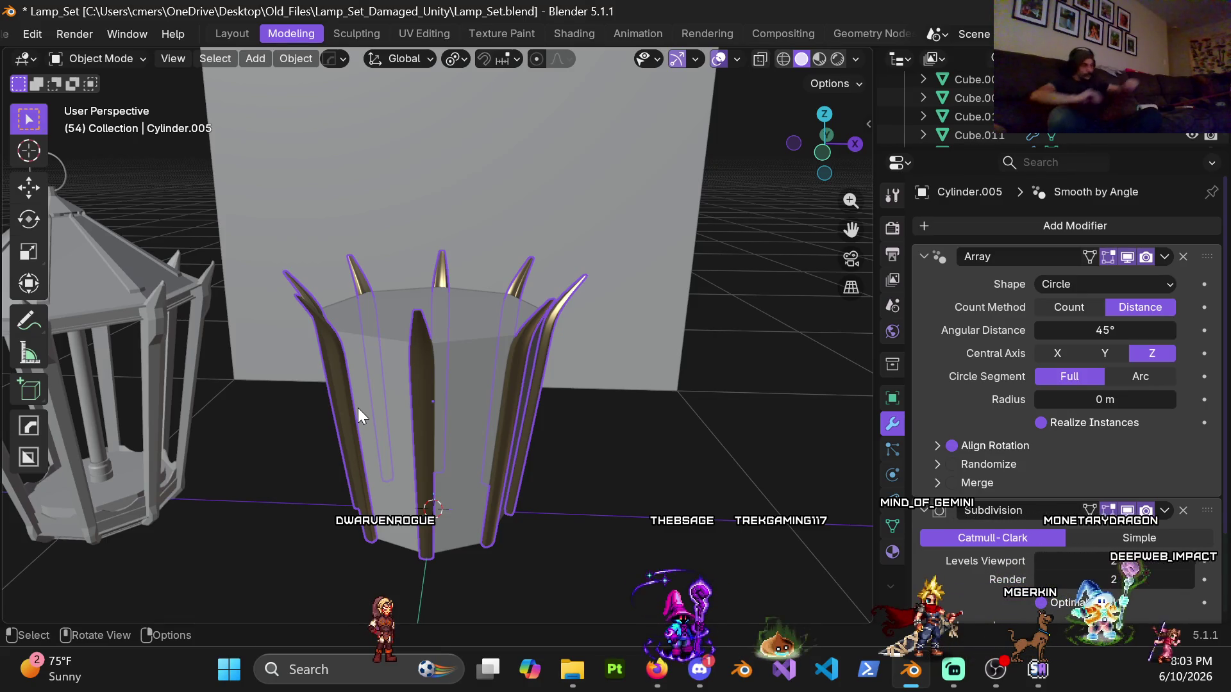
{"action": "scroll", "coordinate": [397, 383], "scroll_direction": "up", "scroll_amount": 2}
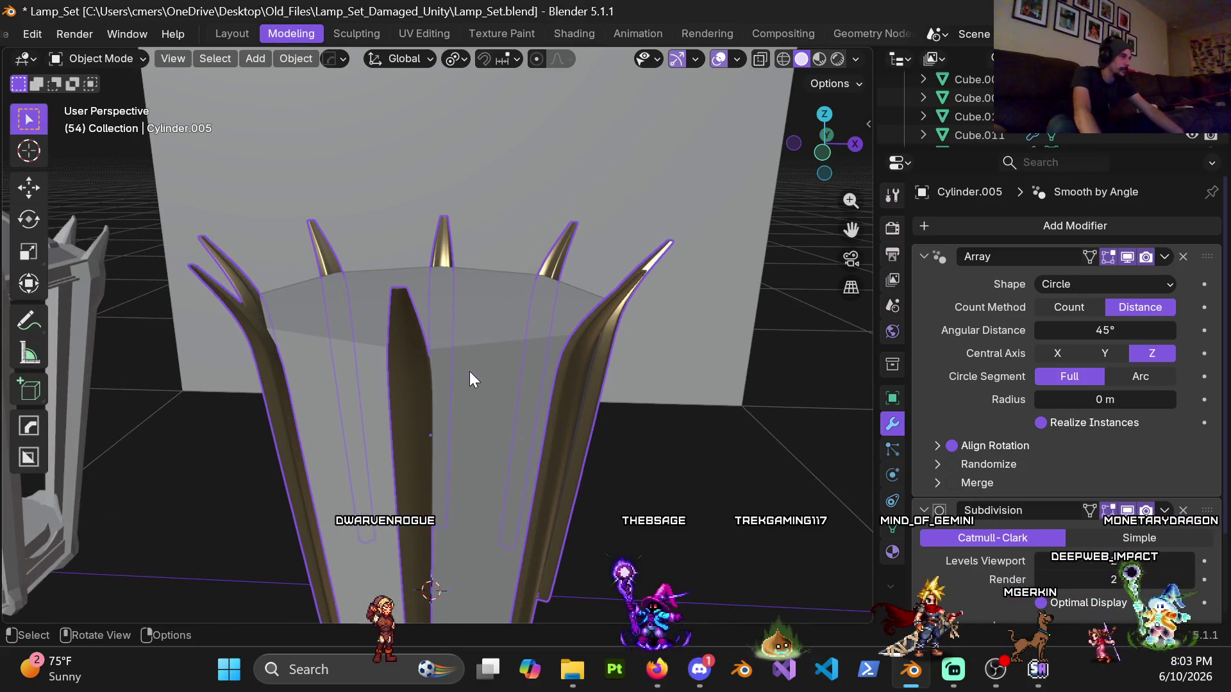
Step: Move the tip vertices along Y again, setting the offset to exactly -0.025 m
{"action": "key", "text": "Tab"}
{"action": "mouse_move", "coordinate": [425, 373]}
{"action": "middle_mouse_down"}
{"action": "mouse_move", "coordinate": [389, 376]}
{"action": "mouse_move", "coordinate": [568, 336]}
{"action": "mouse_move", "coordinate": [575, 358]}
{"action": "middle_mouse_up"}
{"action": "key", "text": "Tab"}
{"action": "key", "text": "Tab"}
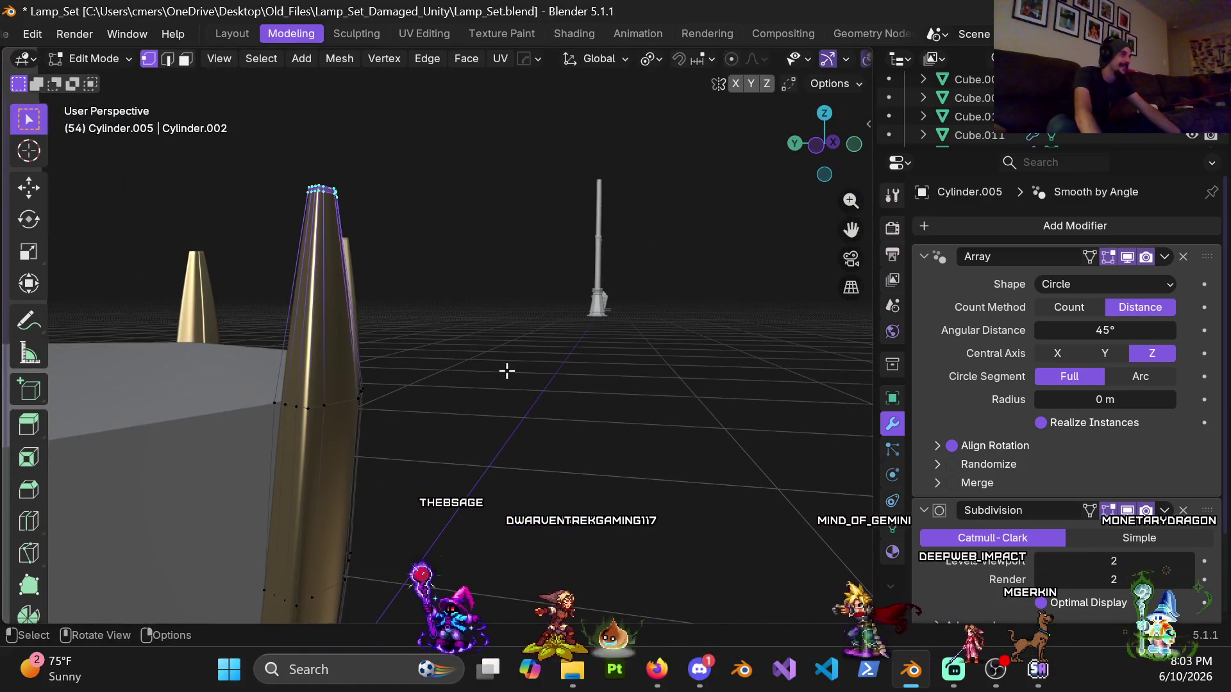
{"action": "mouse_move", "coordinate": [299, 399]}
{"action": "middle_mouse_down"}
{"action": "mouse_move", "coordinate": [360, 398]}
{"action": "mouse_move", "coordinate": [349, 412]}
{"action": "middle_mouse_up"}
{"action": "key", "text": "g"}
{"action": "key", "text": "y"}
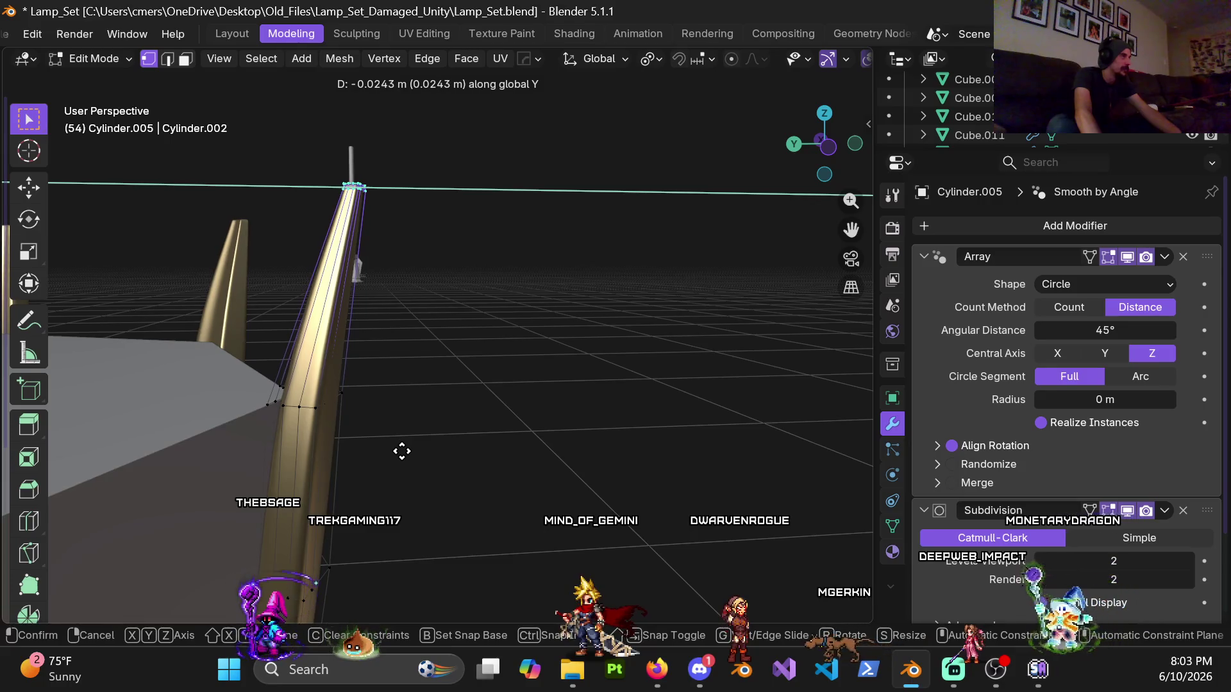
{"action": "left_click", "coordinate": [400, 449]}
{"action": "left_click", "coordinate": [242, 522]}
{"action": "type", "text": "-.0215"}
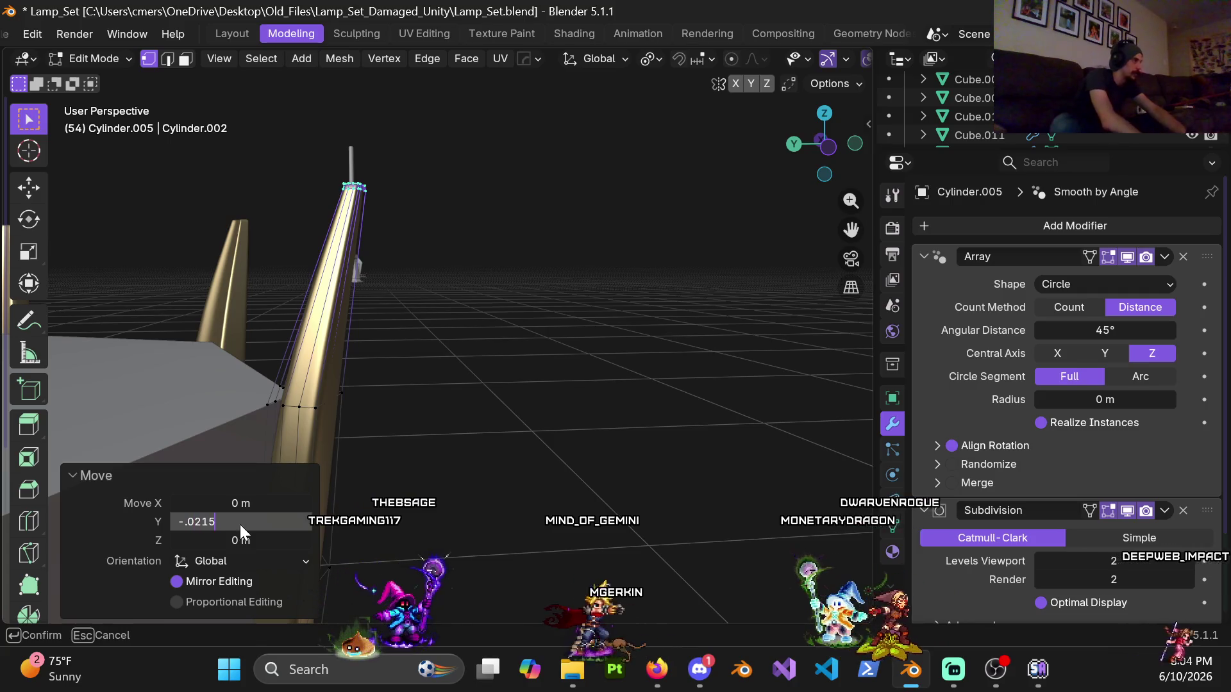
{"action": "key", "text": "Return"}
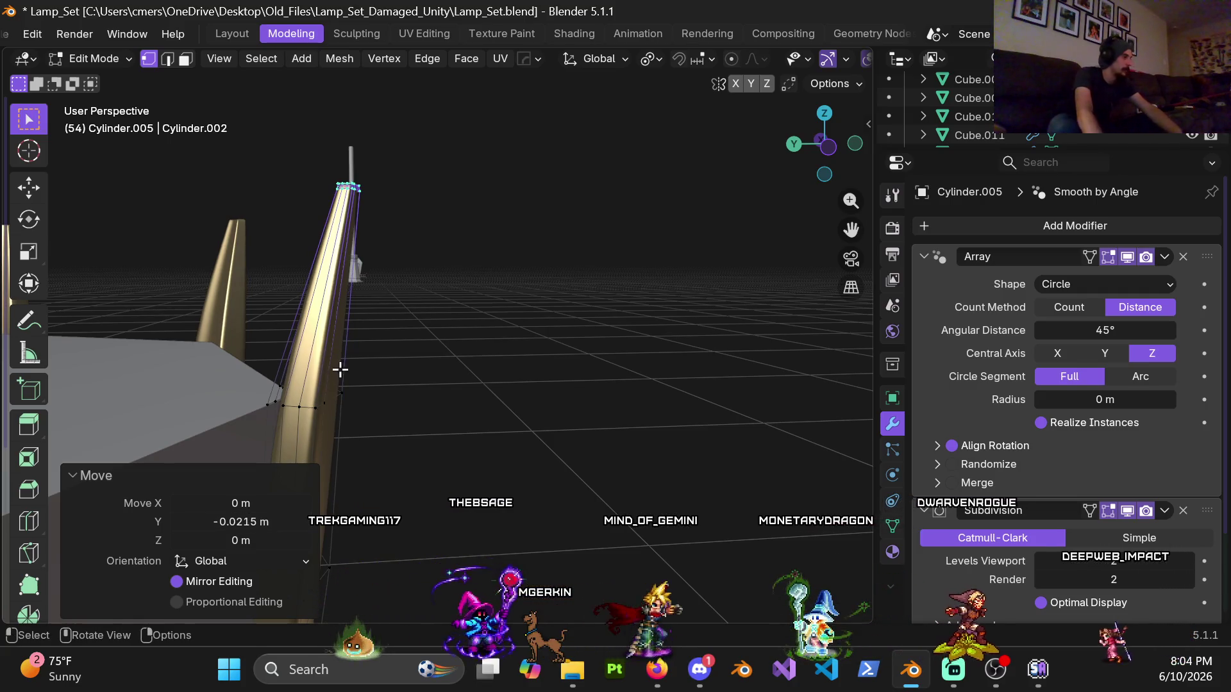
{"action": "left_click", "coordinate": [228, 521]}
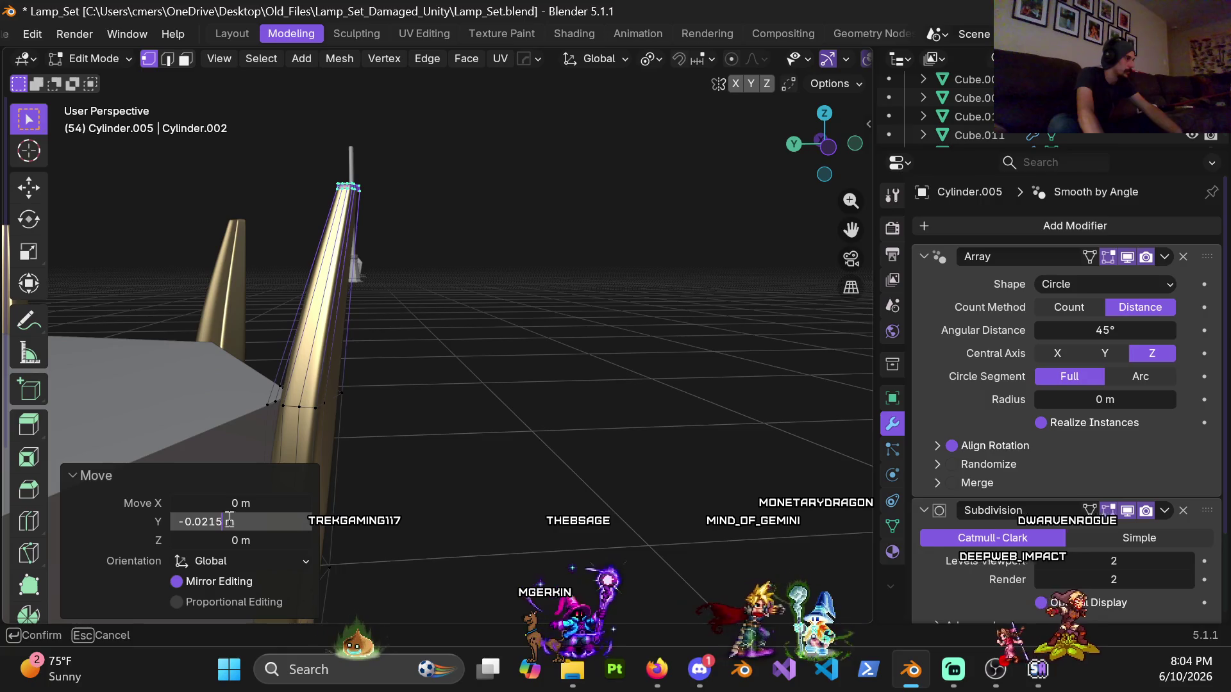
{"action": "key", "text": "BackSpace"}
{"action": "key", "text": "BackSpace"}
{"action": "type", "text": "5"}
{"action": "key", "text": "Return"}
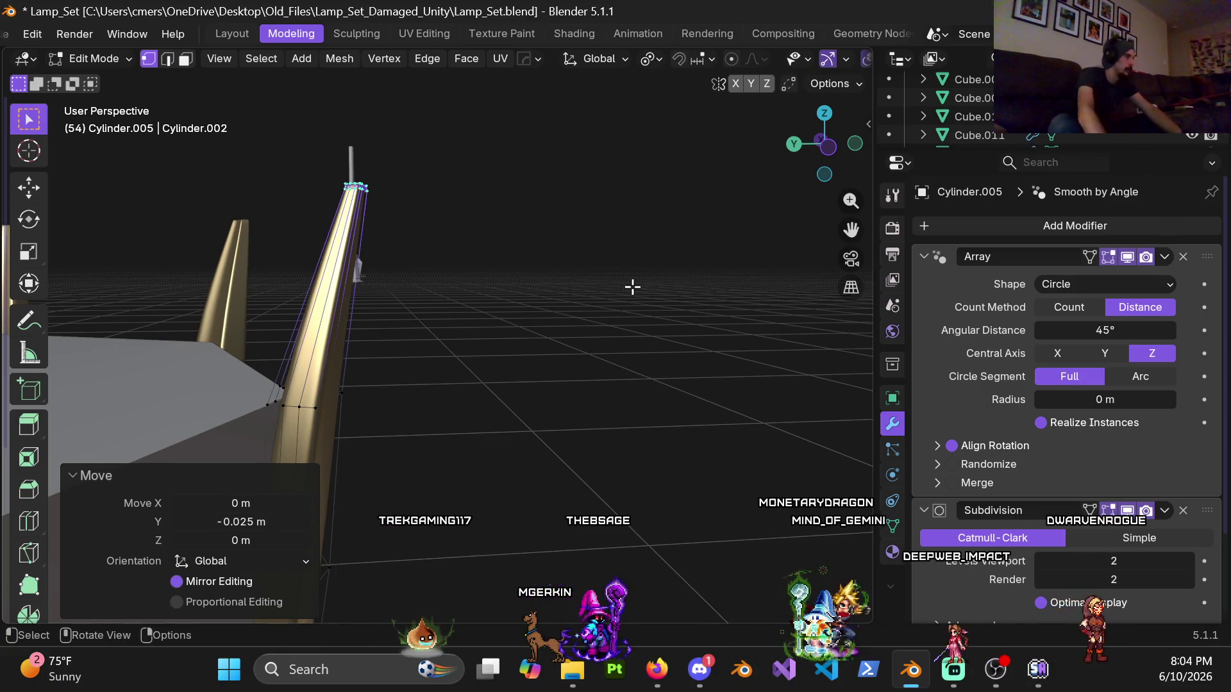
Step: Add an edge loop cut around the spike
{"action": "mouse_move", "coordinate": [378, 301]}
{"action": "middle_mouse_down"}
{"action": "mouse_move", "coordinate": [332, 321]}
{"action": "mouse_move", "coordinate": [289, 390]}
{"action": "mouse_move", "coordinate": [280, 363]}
{"action": "middle_mouse_up"}
{"action": "key", "text": "ctrl+r"}
{"action": "left_click", "coordinate": [349, 356]}
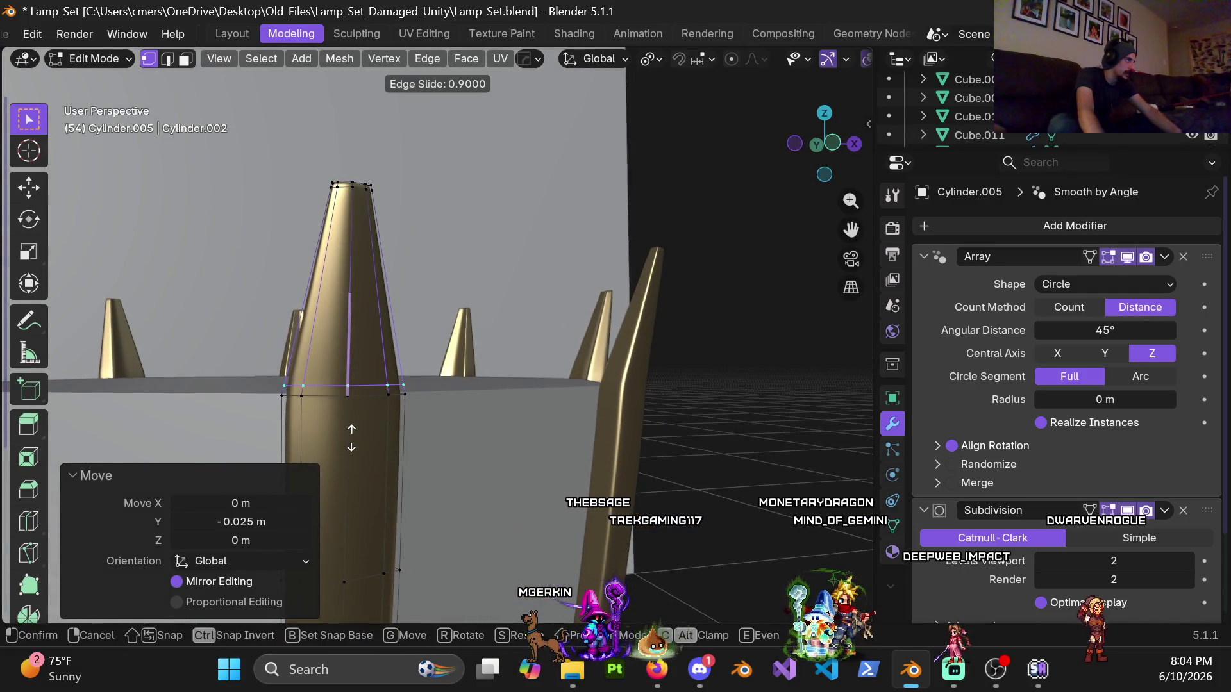
Step: Slide the spike's new edge loop to factor -0.88 and return to Object Mode
{"action": "left_click", "coordinate": [352, 439]}
{"action": "scroll", "coordinate": [398, 297], "scroll_direction": "up", "scroll_amount": 3}
{"action": "key", "text": "ctrl+r"}
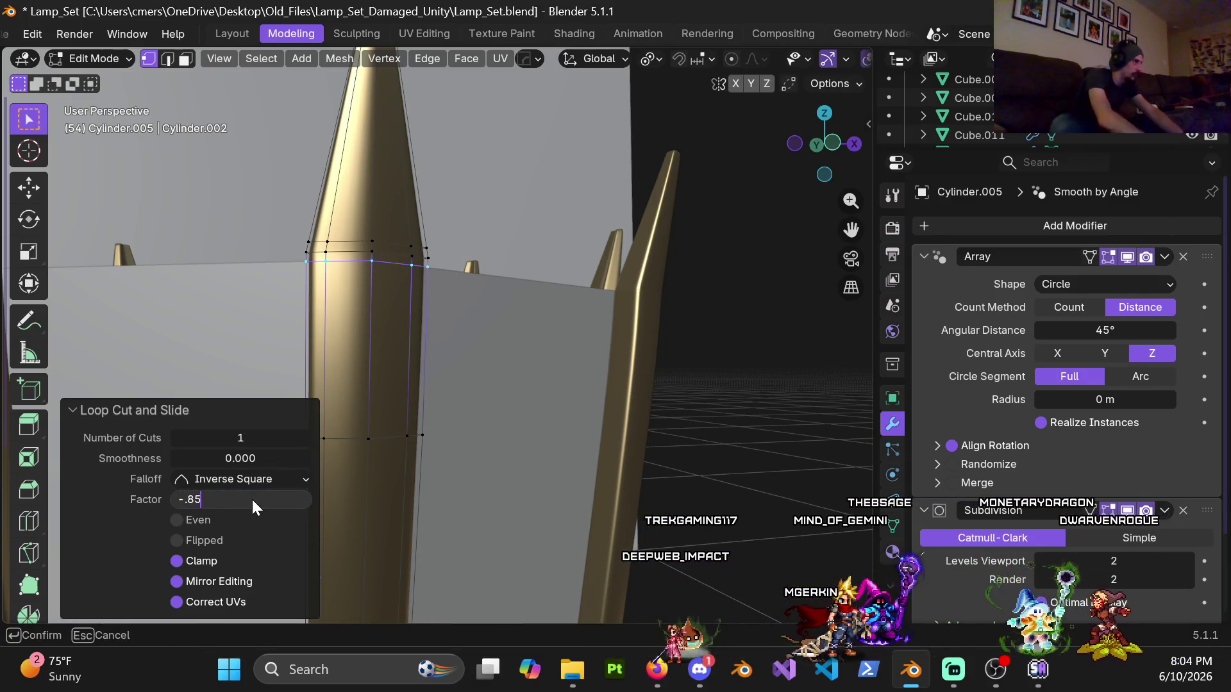
{"action": "key", "text": "Return"}
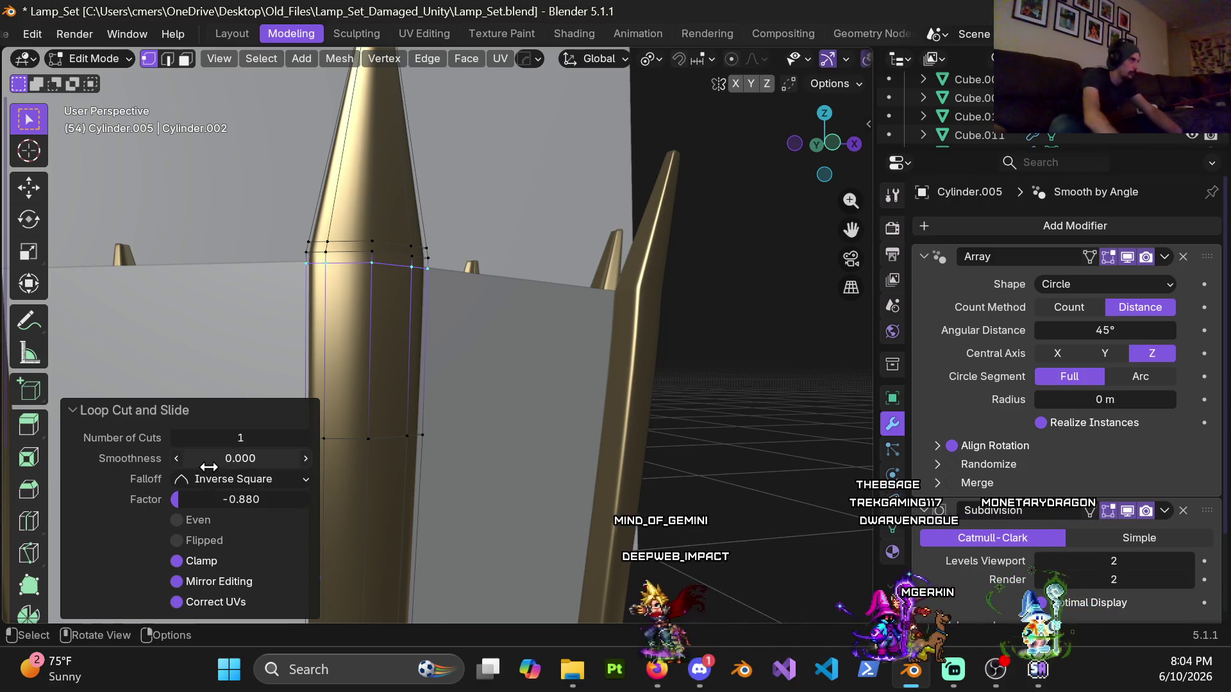
{"action": "mouse_move", "coordinate": [280, 290]}
{"action": "middle_mouse_down"}
{"action": "mouse_move", "coordinate": [416, 299]}
{"action": "mouse_move", "coordinate": [435, 248]}
{"action": "mouse_move", "coordinate": [512, 279]}
{"action": "mouse_move", "coordinate": [367, 294]}
{"action": "mouse_move", "coordinate": [437, 321]}
{"action": "mouse_move", "coordinate": [468, 313]}
{"action": "mouse_move", "coordinate": [18, 306]}
{"action": "mouse_move", "coordinate": [73, 279]}
{"action": "mouse_move", "coordinate": [498, 350]}
{"action": "mouse_move", "coordinate": [483, 376]}
{"action": "middle_mouse_up"}
{"action": "key", "text": "Tab"}
{"action": "scroll", "coordinate": [483, 376], "scroll_direction": "up", "scroll_amount": 5}
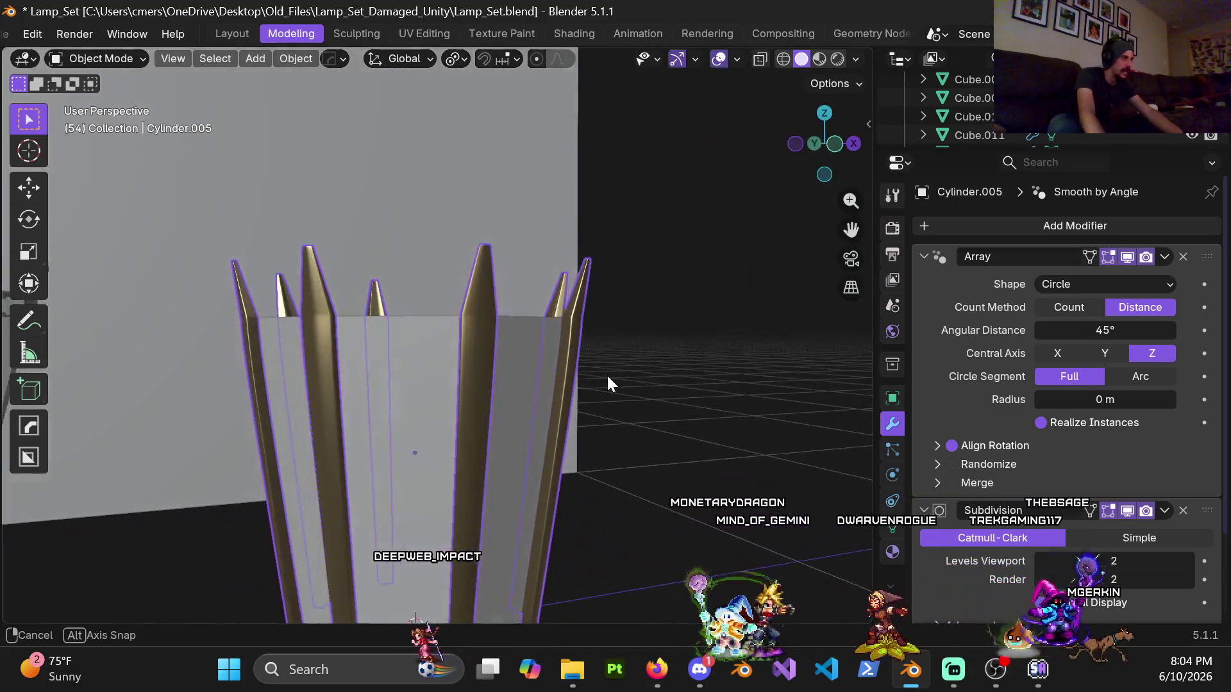
{"action": "mouse_move", "coordinate": [355, 287]}
{"action": "middle_mouse_down"}
{"action": "mouse_move", "coordinate": [501, 251]}
{"action": "mouse_move", "coordinate": [247, 294]}
{"action": "mouse_move", "coordinate": [361, 271]}
{"action": "mouse_move", "coordinate": [410, 329]}
{"action": "mouse_move", "coordinate": [641, 311]}
{"action": "mouse_move", "coordinate": [419, 329]}
{"action": "mouse_move", "coordinate": [512, 297]}
{"action": "mouse_move", "coordinate": [519, 310]}
{"action": "mouse_move", "coordinate": [390, 307]}
{"action": "mouse_move", "coordinate": [428, 290]}
{"action": "mouse_move", "coordinate": [313, 302]}
{"action": "mouse_move", "coordinate": [396, 325]}
{"action": "middle_mouse_up"}
Step: Move the spike's tip vertices a further -0.01 m along Y, then return to Object Mode
{"action": "left_click", "coordinate": [396, 326]}
{"action": "key", "text": "Tab"}
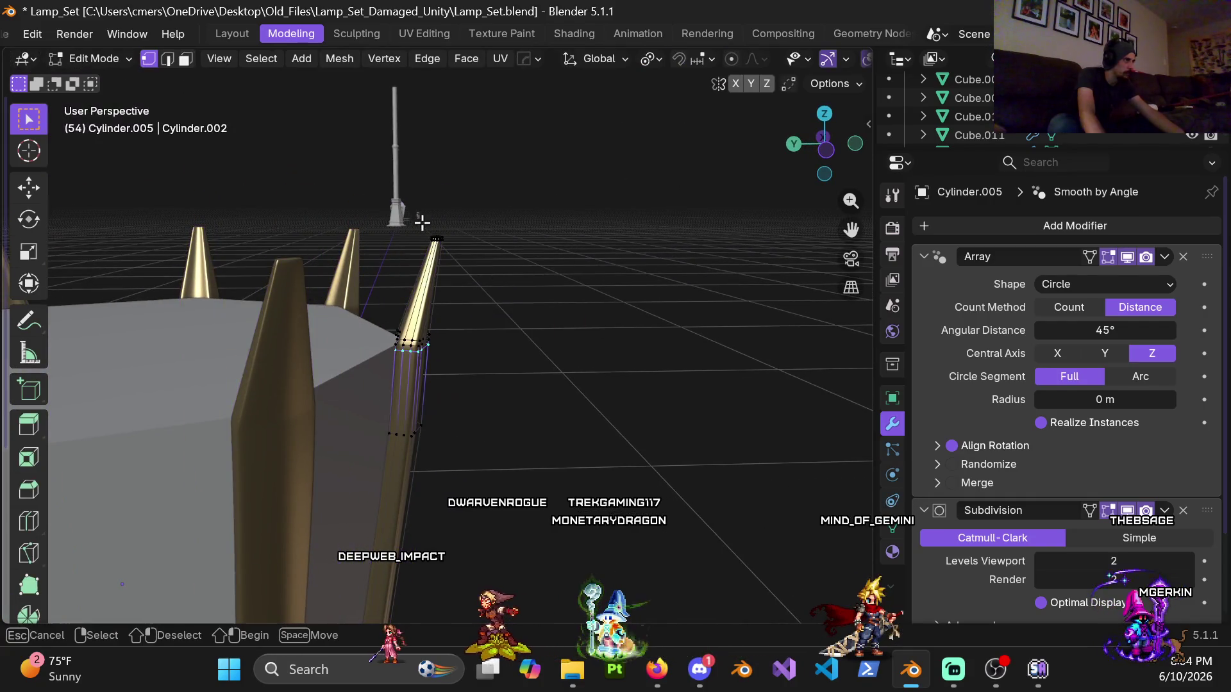
{"action": "key", "text": "z"}
{"action": "left_click", "coordinate": [425, 233]}
{"action": "key", "text": "shift+z"}
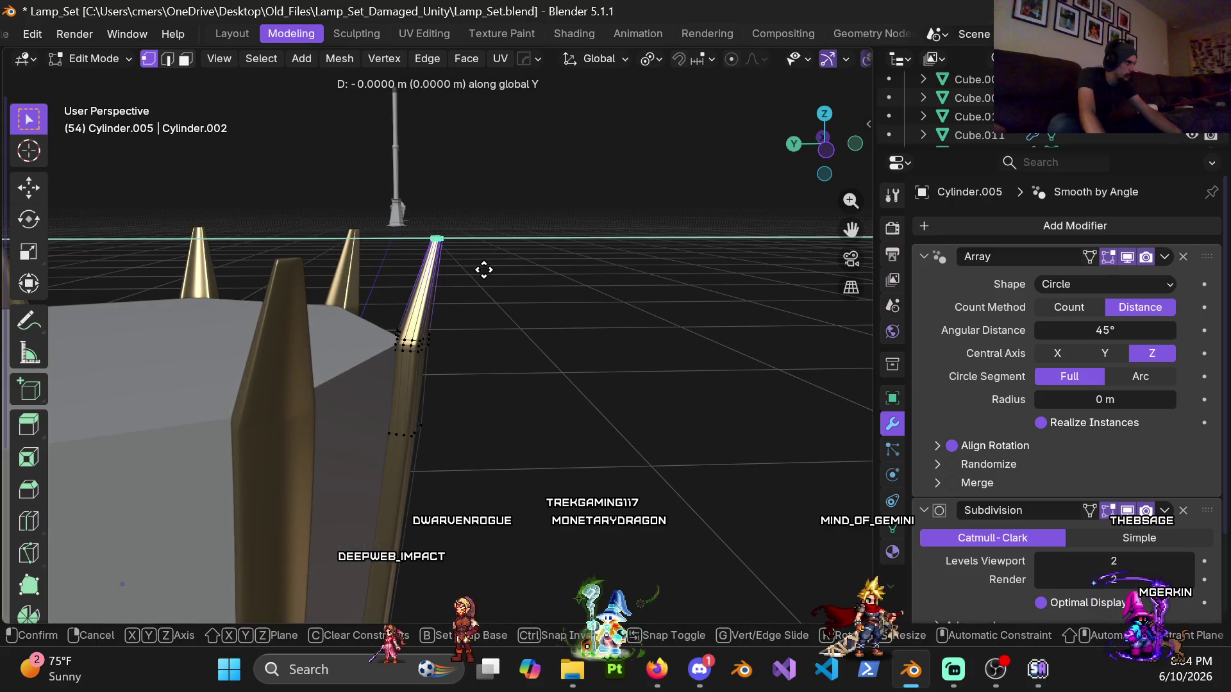
{"action": "mouse_move", "coordinate": [410, 307]}
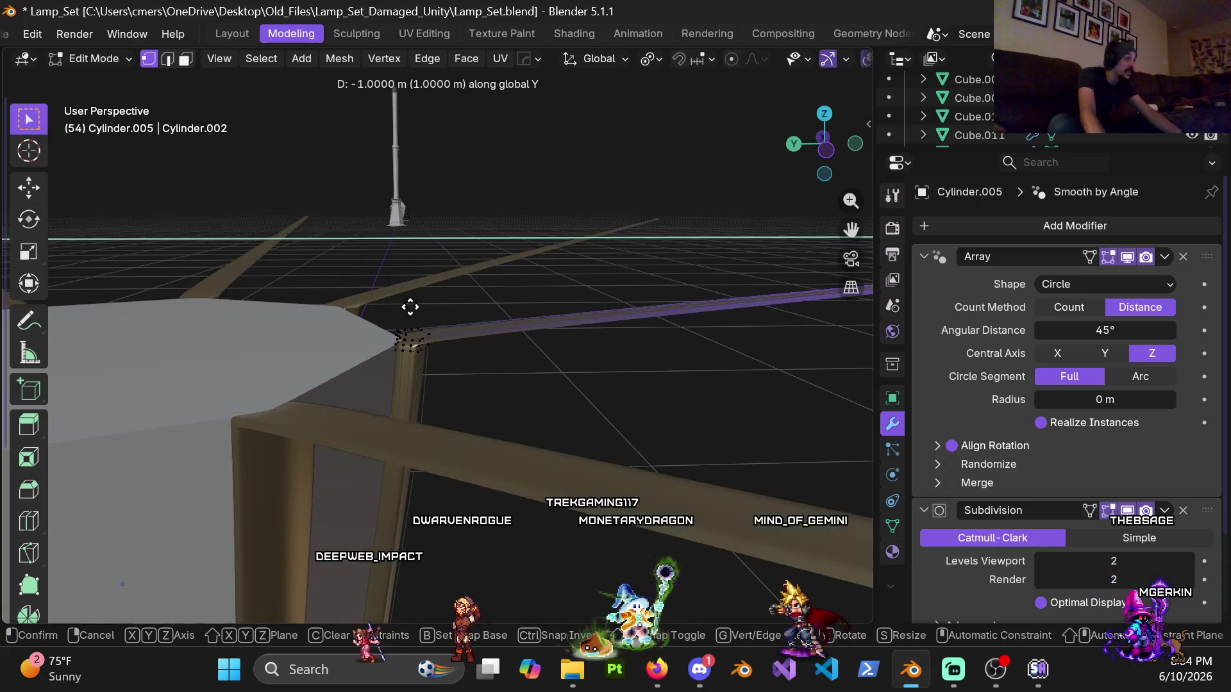
{"action": "left_click", "coordinate": [720, 278]}
{"action": "mouse_move", "coordinate": [720, 278]}
{"action": "middle_mouse_down"}
{"action": "mouse_move", "coordinate": [492, 297]}
{"action": "mouse_move", "coordinate": [464, 272]}
{"action": "middle_mouse_up"}
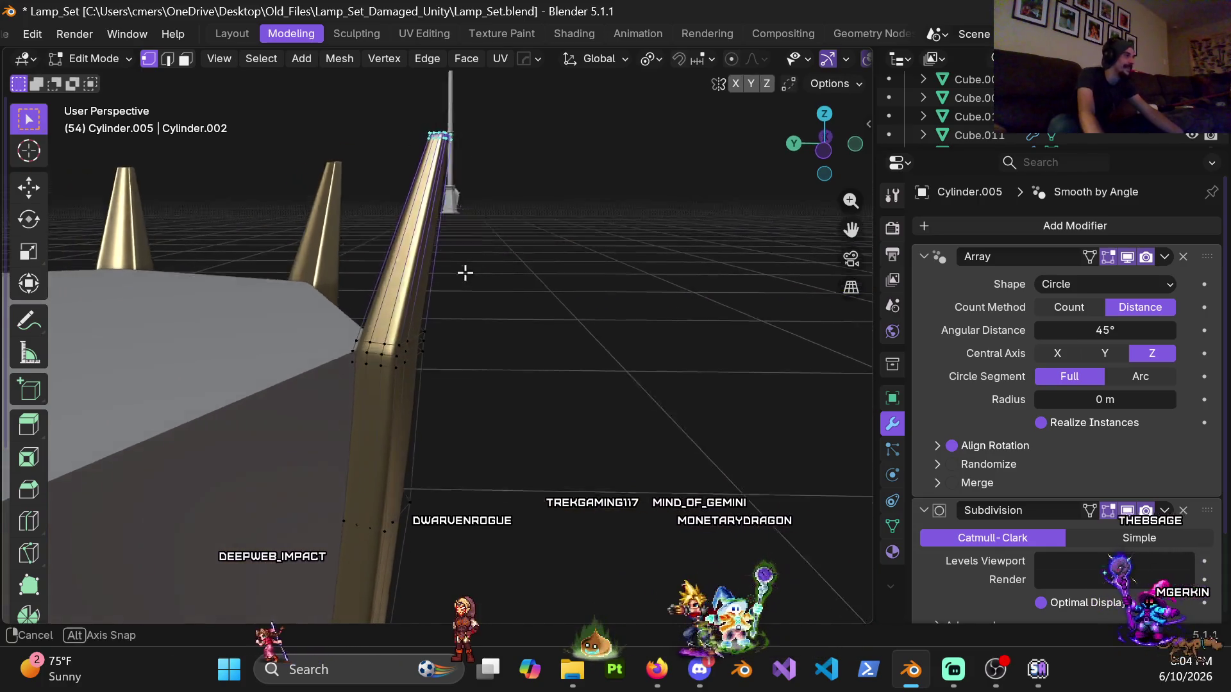
{"action": "key", "text": "KP_7"}
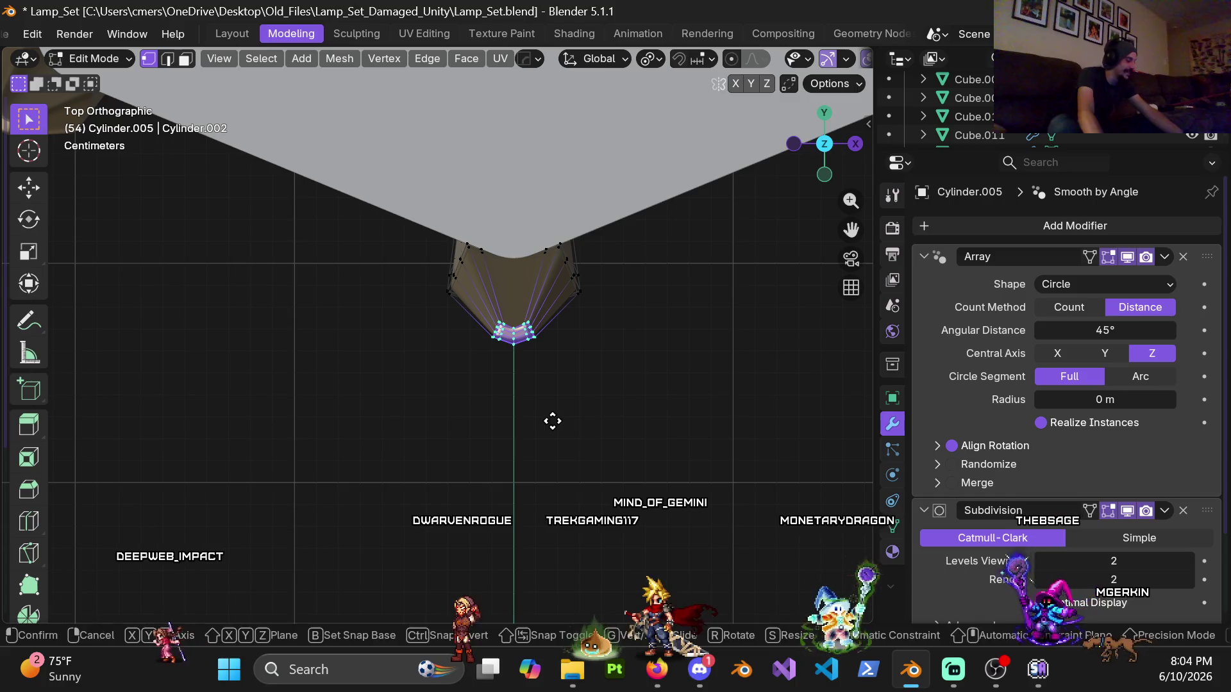
{"action": "left_click", "coordinate": [555, 453]}
{"action": "mouse_move", "coordinate": [434, 352]}
{"action": "middle_mouse_down"}
{"action": "mouse_move", "coordinate": [517, 237]}
{"action": "mouse_move", "coordinate": [659, 186]}
{"action": "mouse_move", "coordinate": [543, 328]}
{"action": "middle_mouse_up"}
{"action": "key", "text": "Tab"}
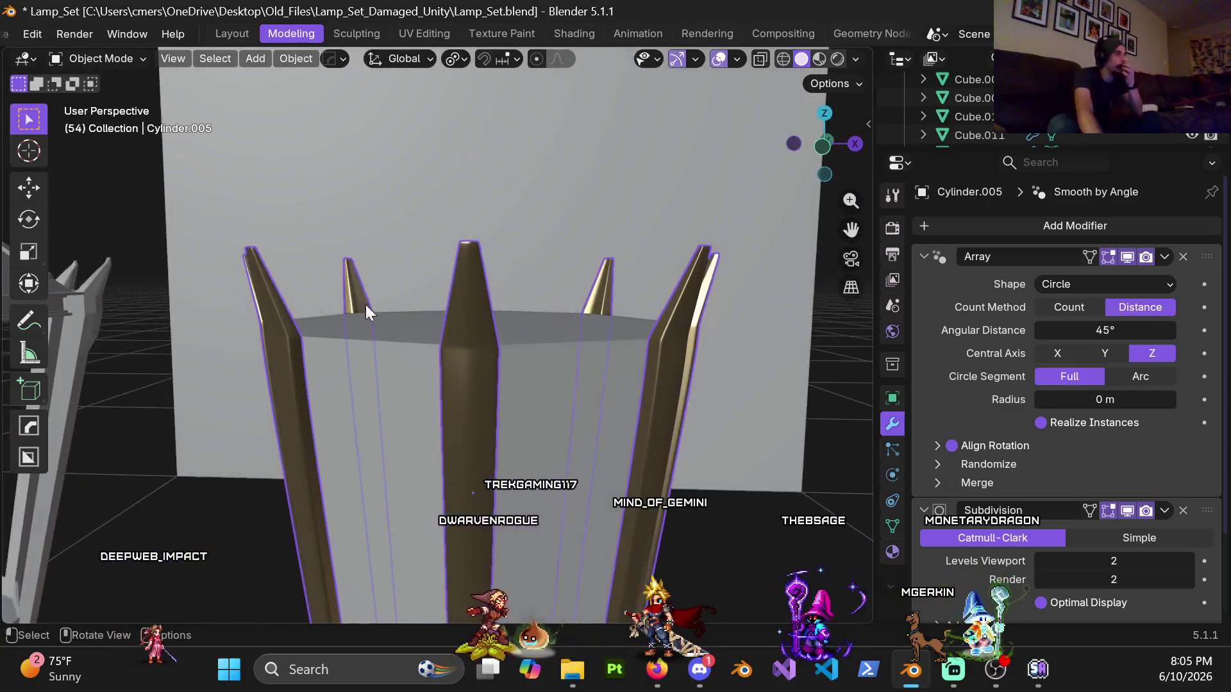
{"action": "scroll", "coordinate": [444, 376], "scroll_direction": "up", "scroll_amount": 3}
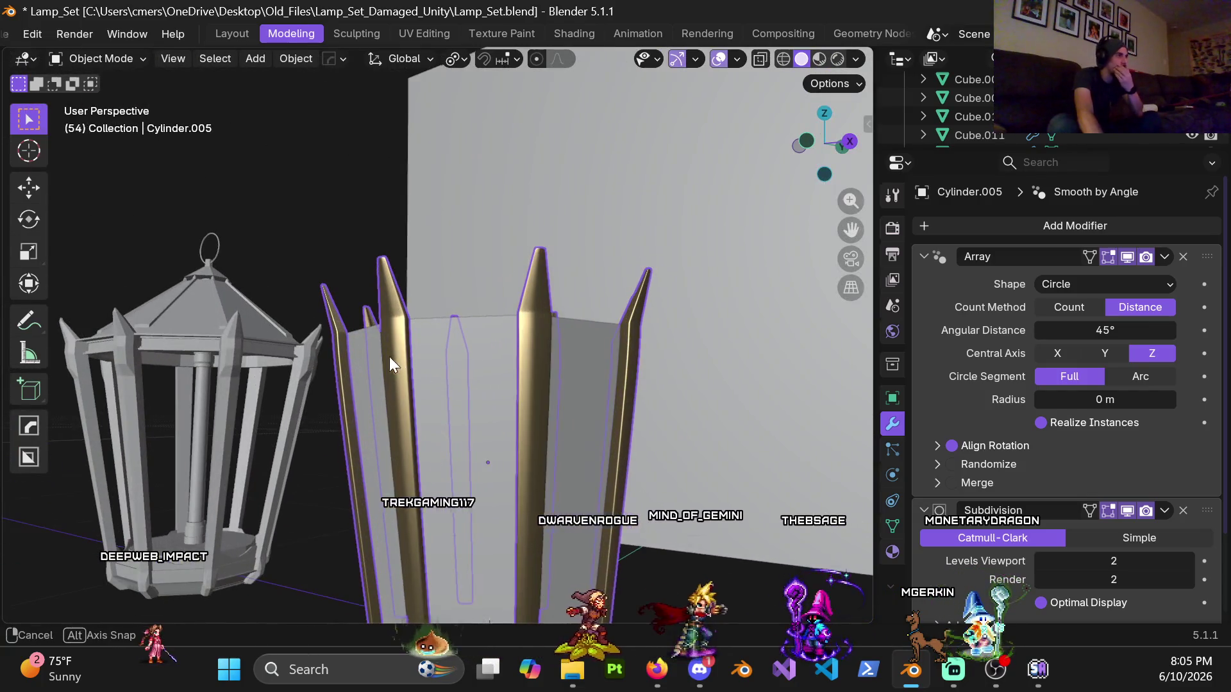